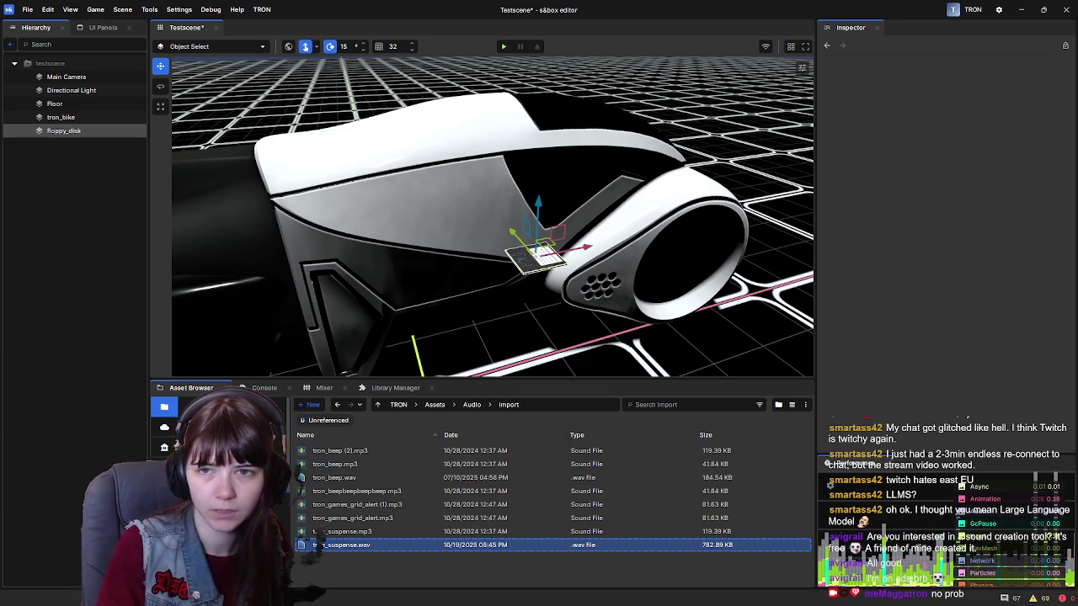
View the lmms.io home page full screen, scroll through it, then return to the s&box editor.
mouse_move(1077, 191)
left_mouse_down()
mouse_move(875, 191)
mouse_move(661, 84)
mouse_move(661, 2)
left_mouse_up()
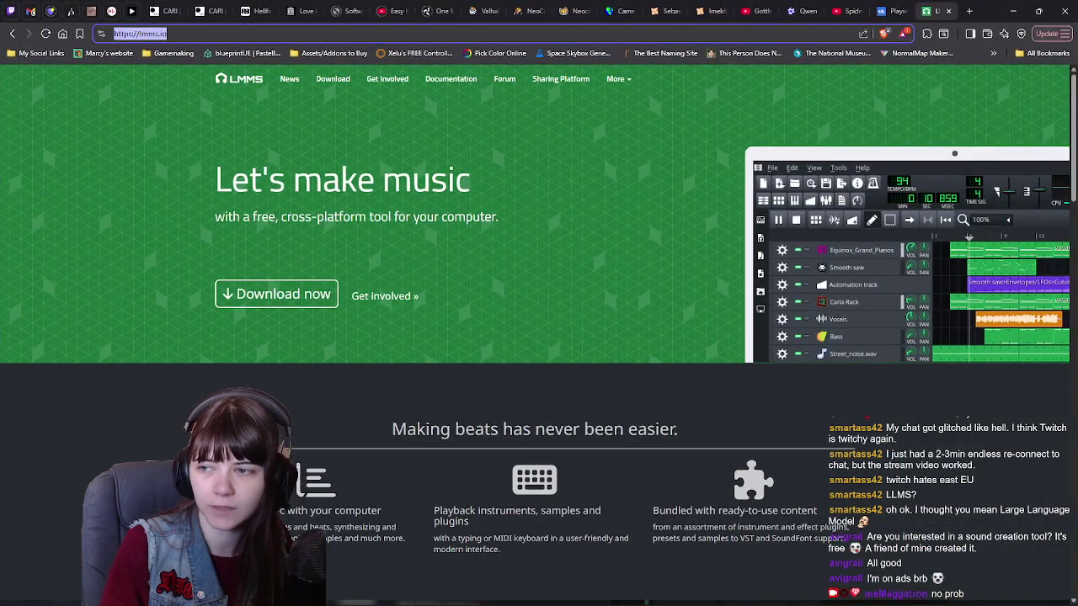
key("alt+Tab")
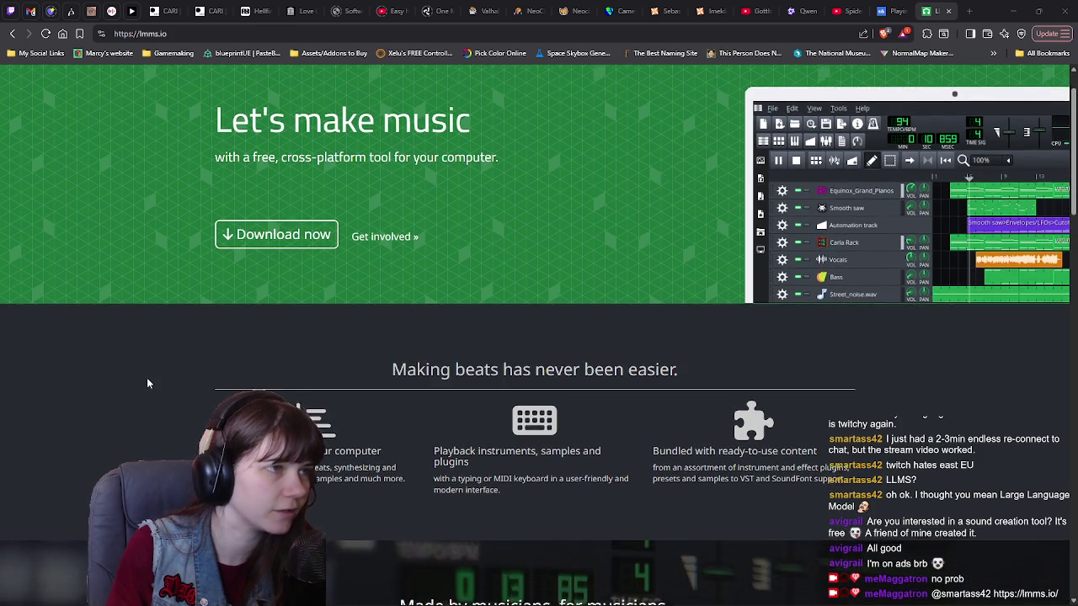
scroll(151, 384, "down", 3)
scroll(152, 384, "down", 4)
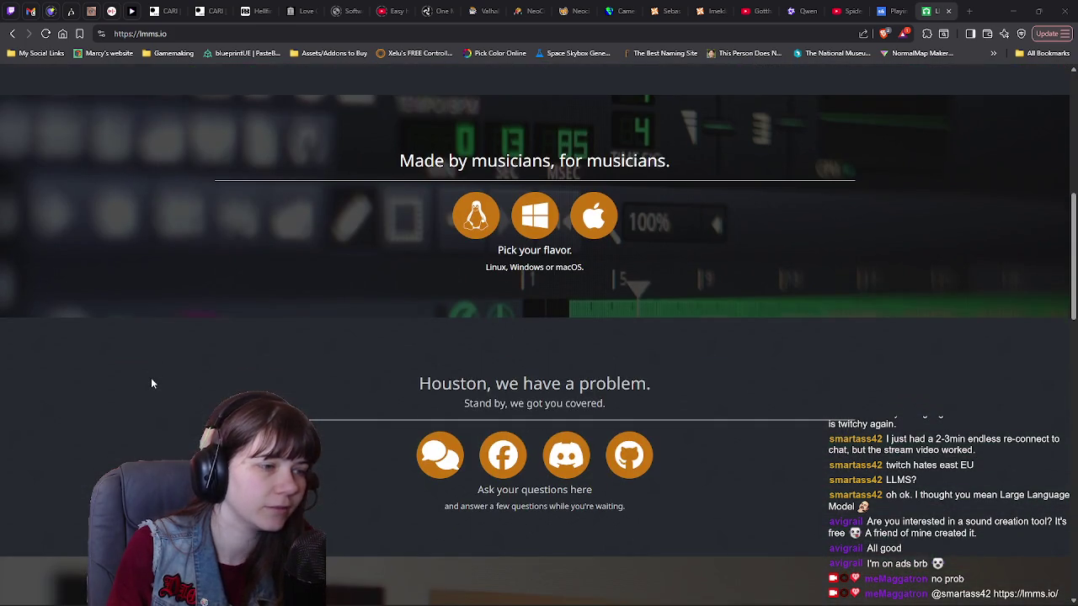
scroll(151, 384, "up", 6)
scroll(151, 384, "up", 1)
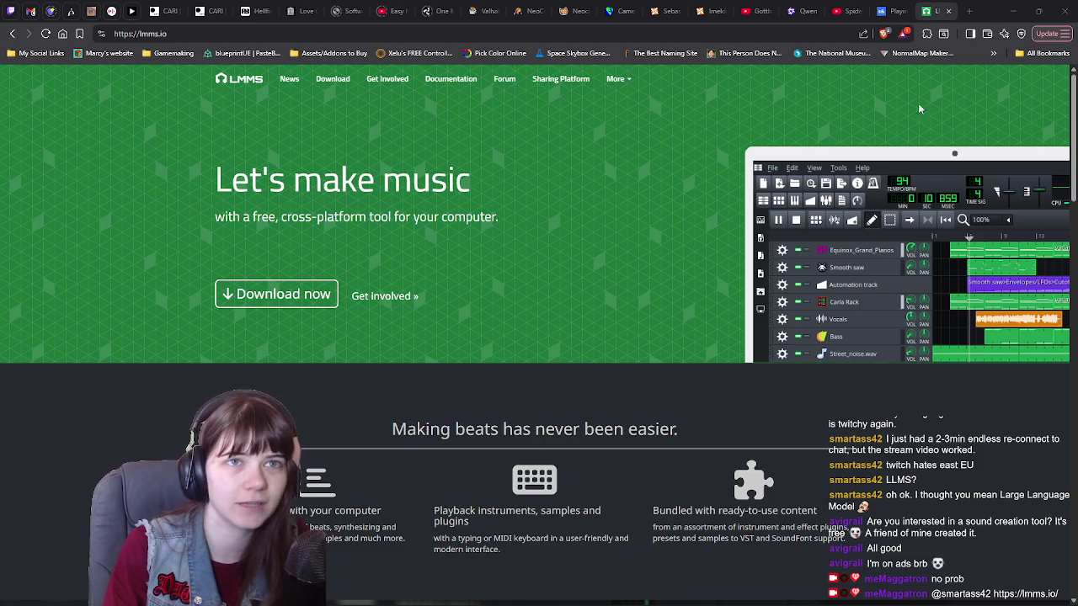
key("alt+Tab")
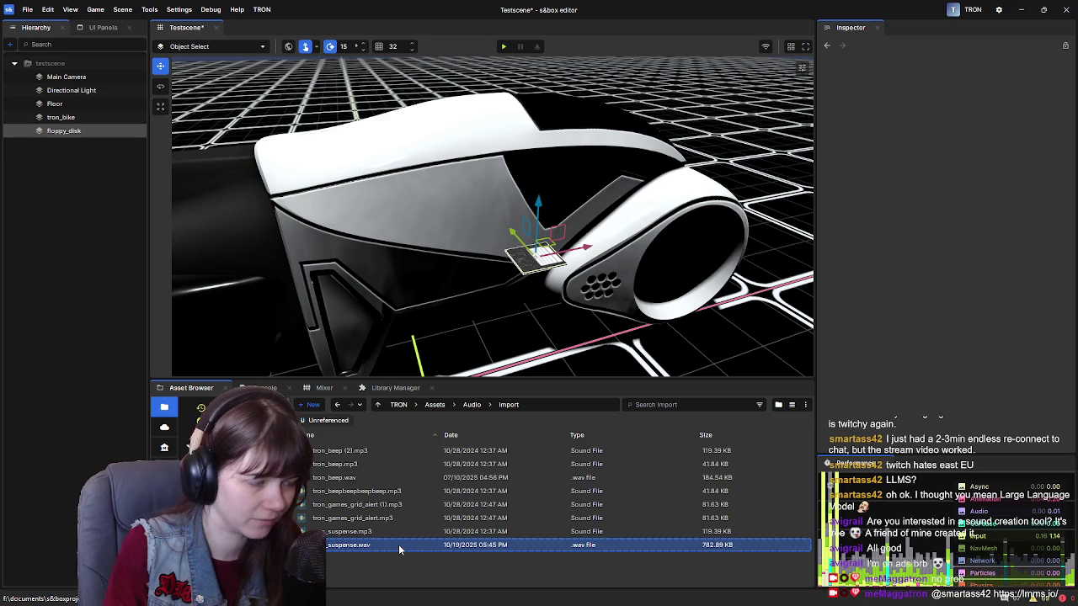
Audition tron_beep.wav against tron_beep.mp3, then delete tron_beep.wav.
double_click(362, 477)
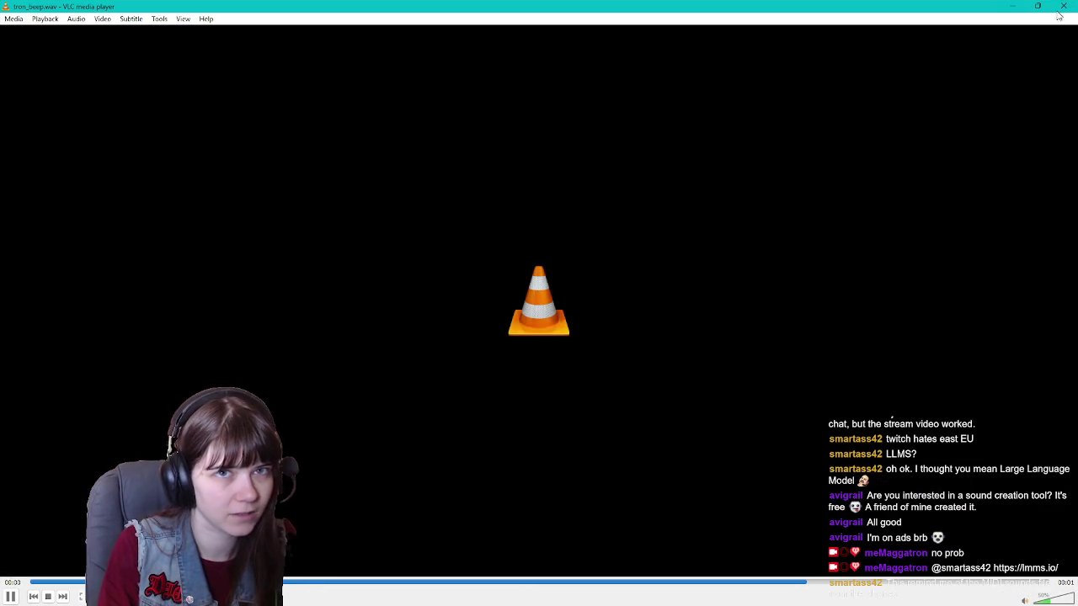
left_click(1063, 6)
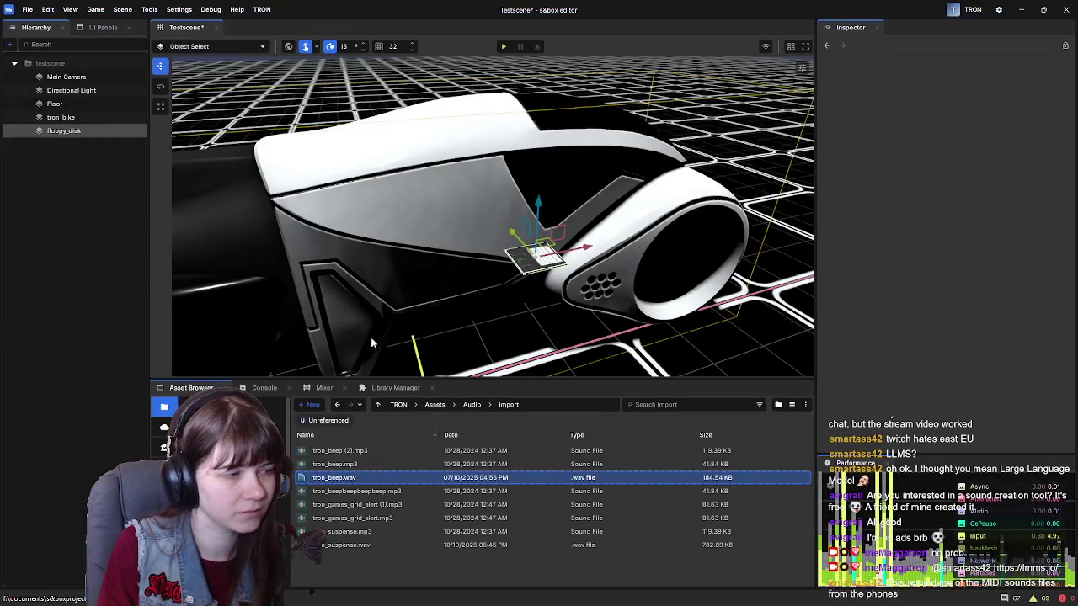
double_click(368, 468)
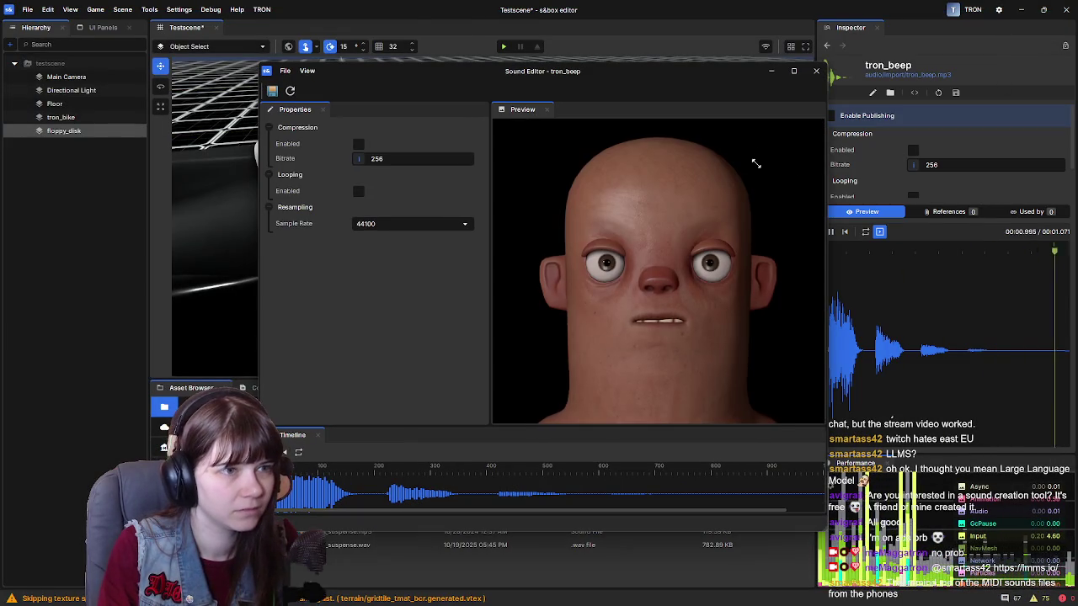
left_click(815, 72)
left_click(383, 478)
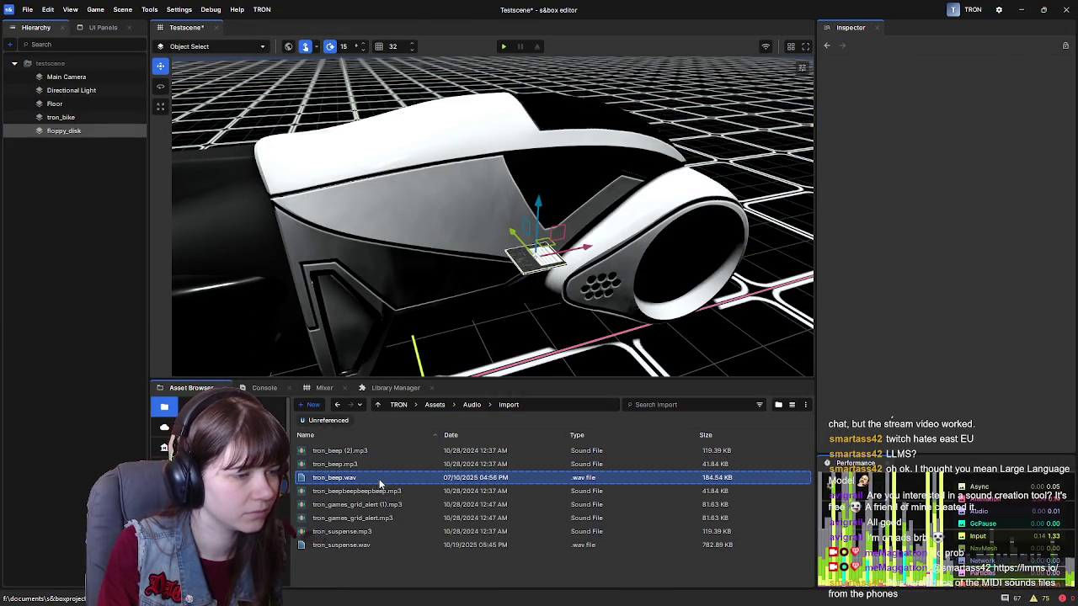
left_click(383, 464)
left_click(387, 478)
double_click(386, 477)
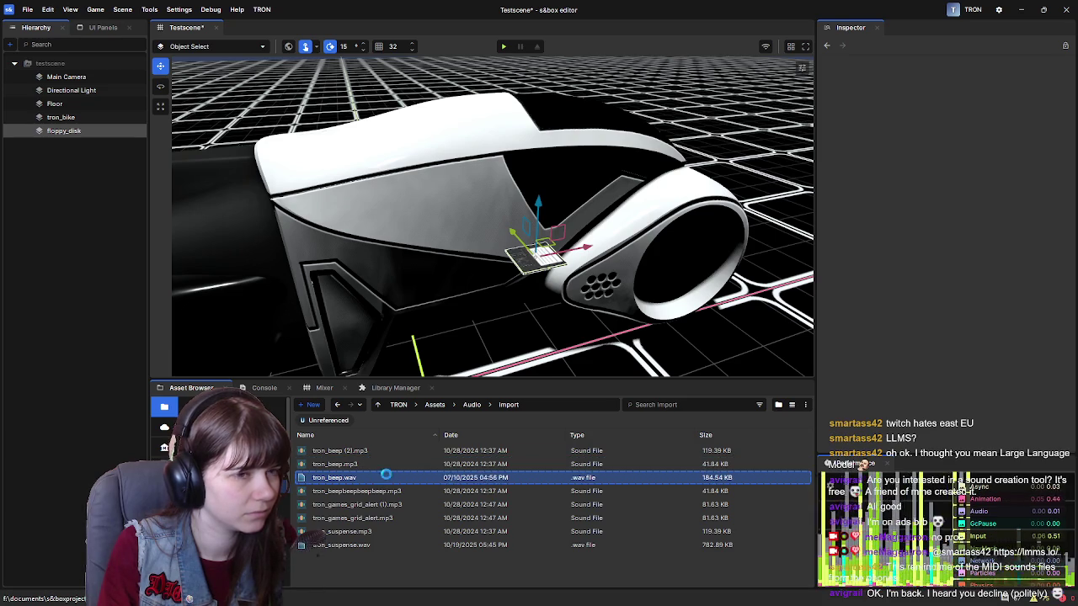
left_click(1064, 6)
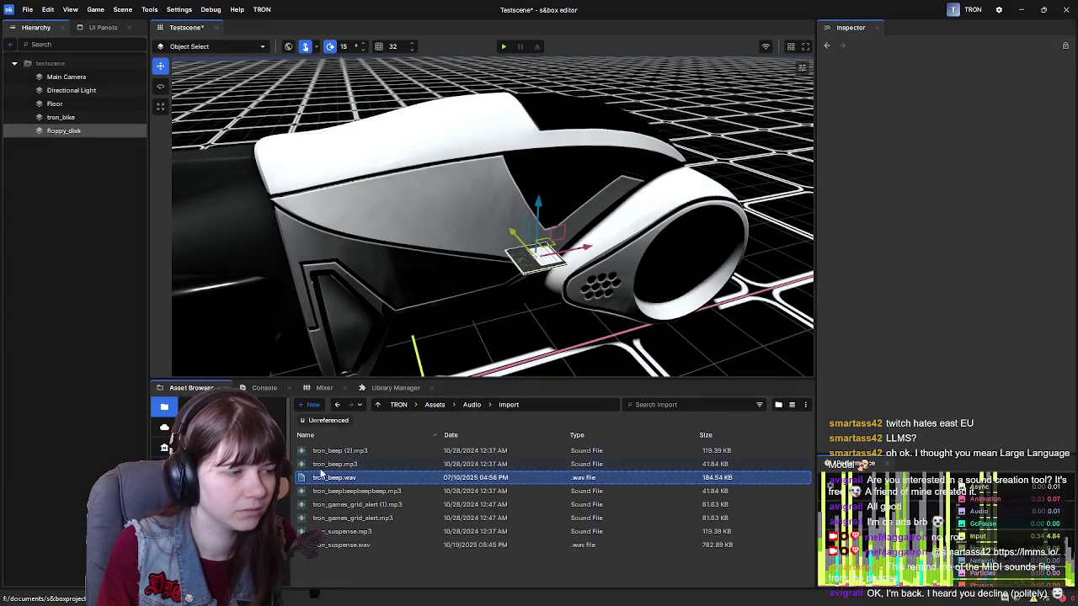
left_click(379, 492)
left_click(388, 478)
key("Delete")
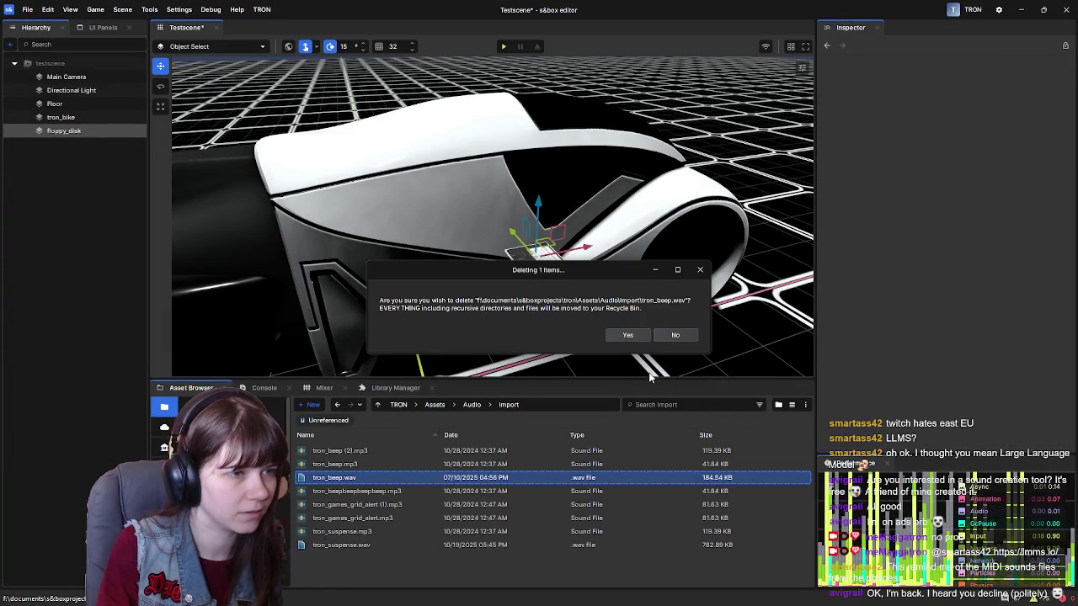
key("Return")
Audition tron_suspense.wav and request its deletion.
left_click(386, 534)
double_click(386, 532)
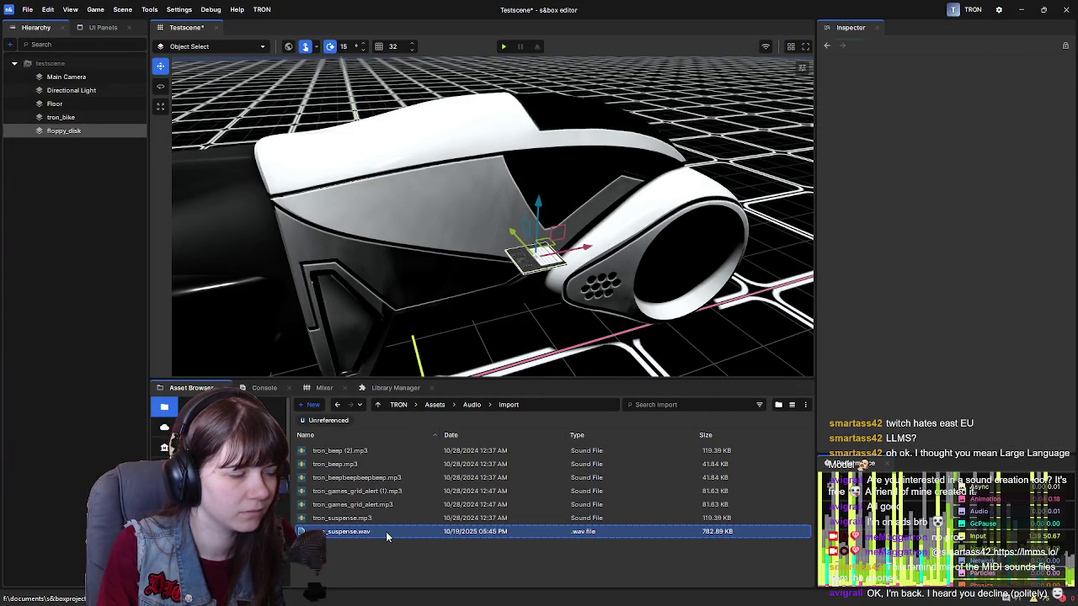
left_click(1065, 6)
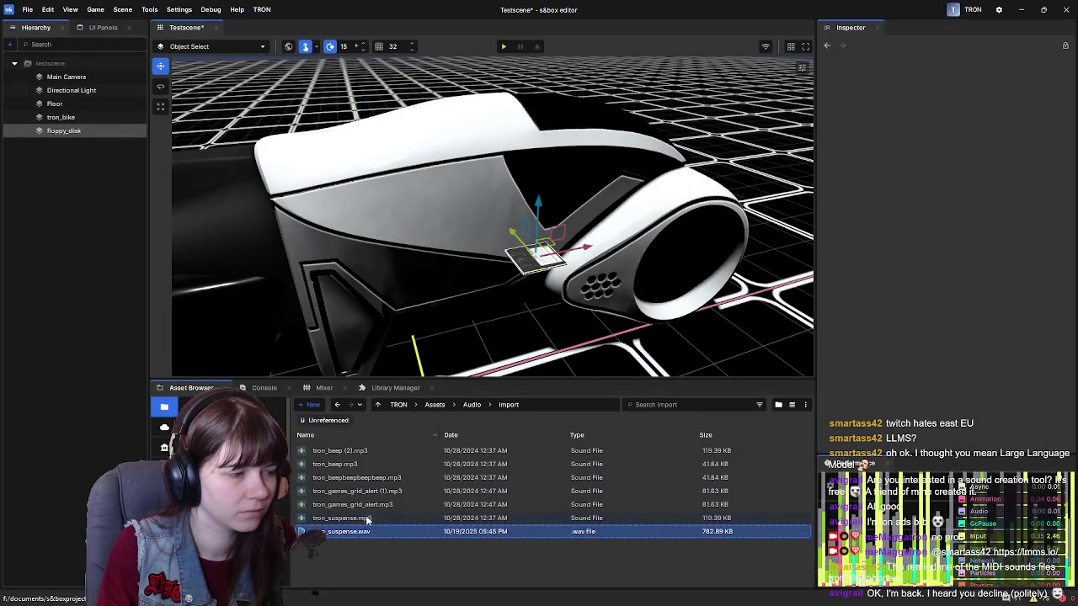
double_click(381, 529)
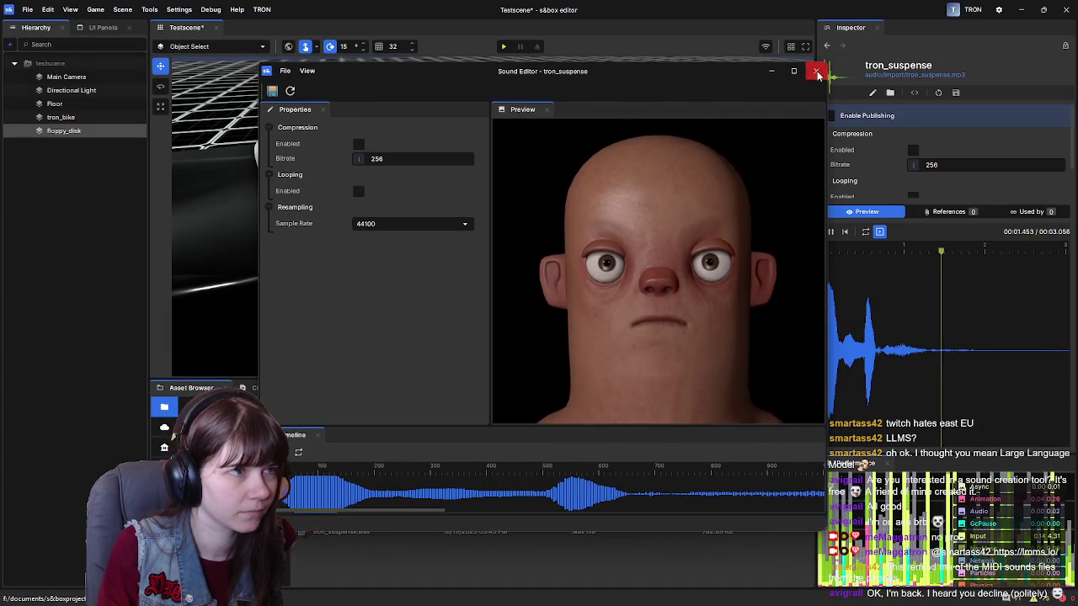
left_click(816, 71)
left_click(381, 531)
key("Return")
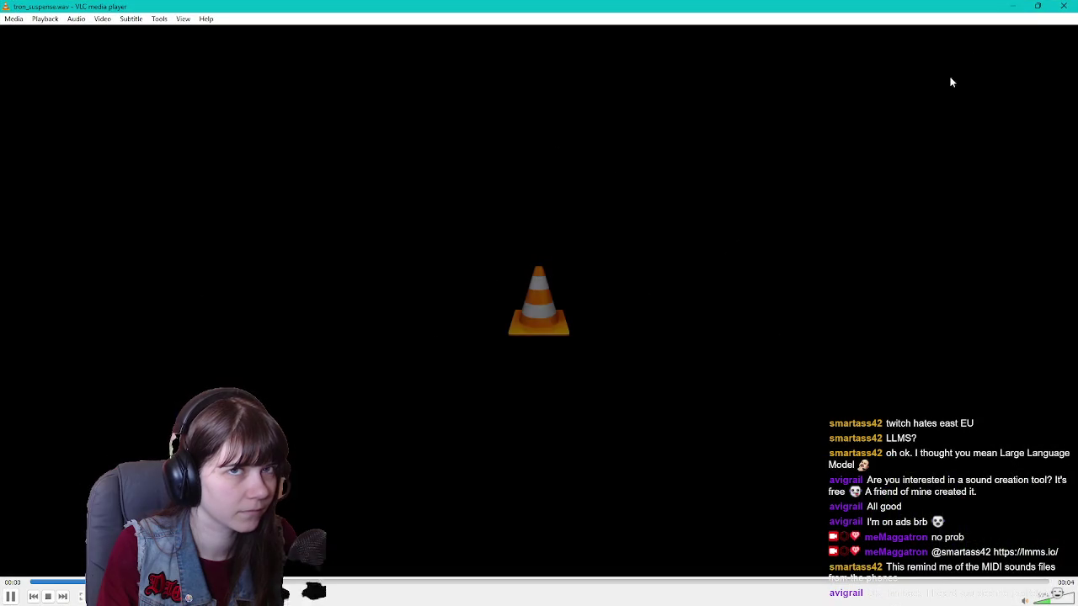
left_click(1066, 6)
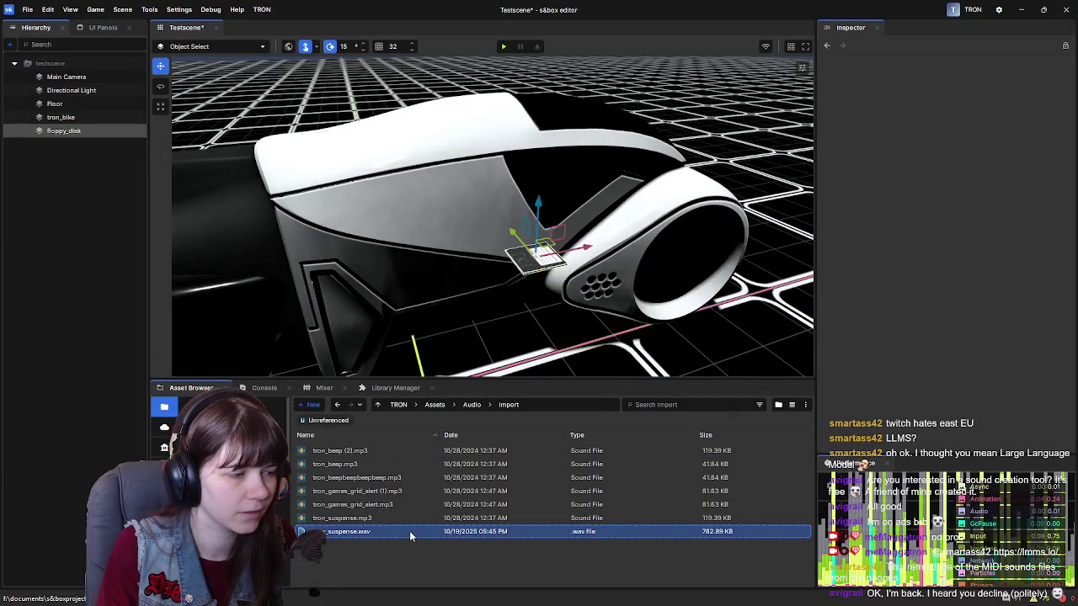
key("Delete")
left_click(634, 335)
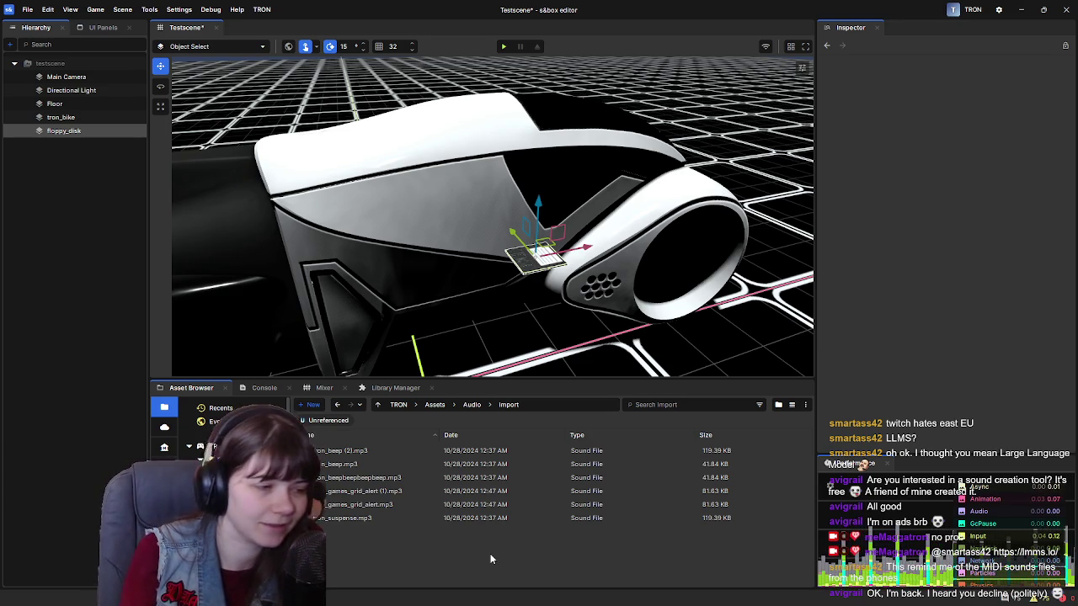
Preview the remaining mp3s in the Inspector, replaying tron_beepbeepbeep.mp3 several times.
left_click(387, 453)
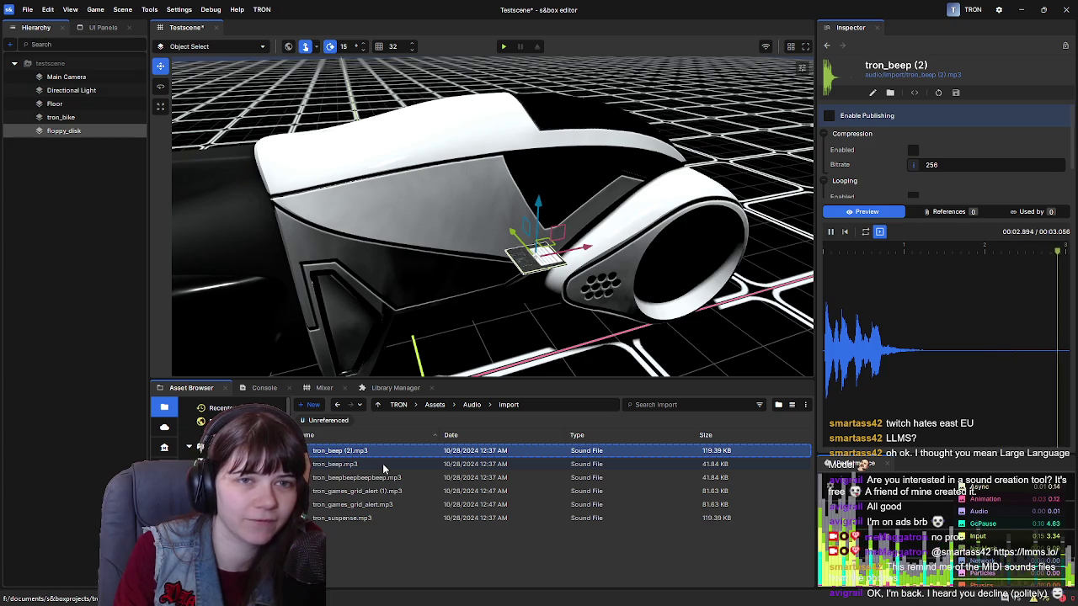
left_click(382, 478)
left_click(392, 490)
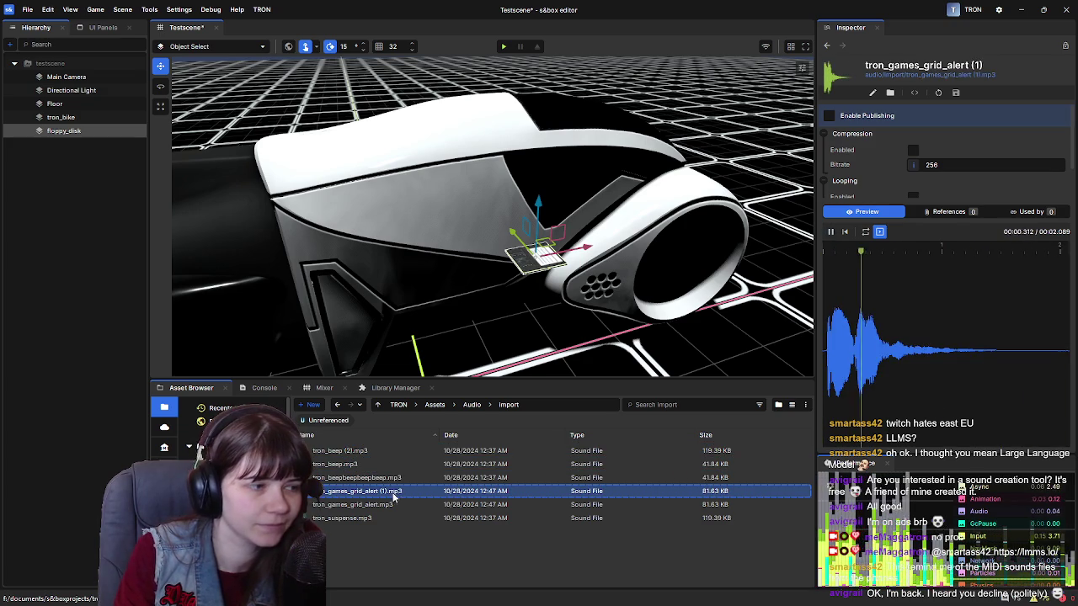
left_click(394, 480)
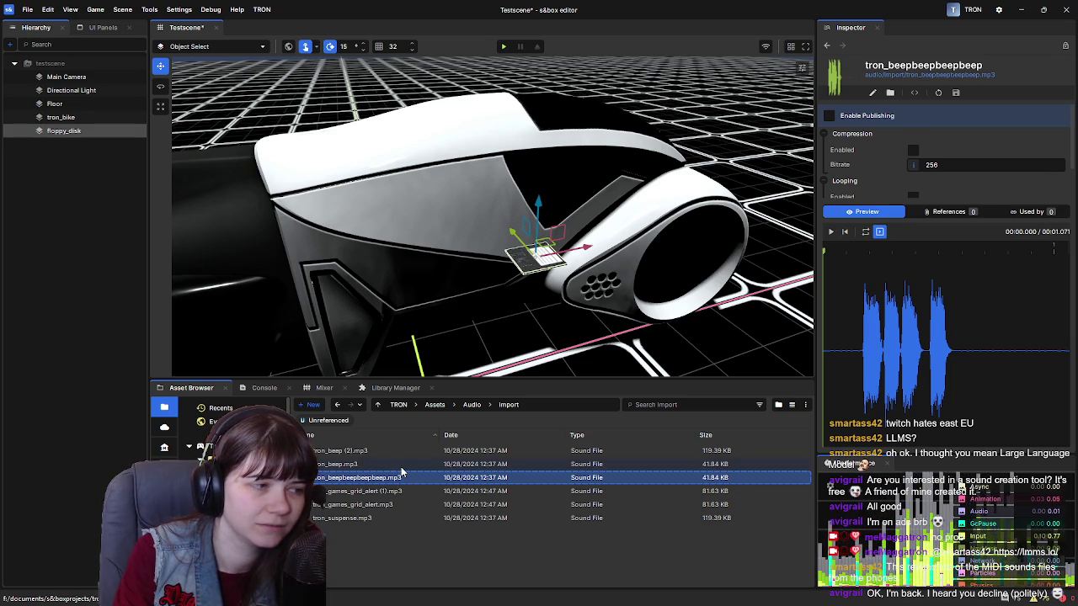
key("Up")
left_click(403, 477)
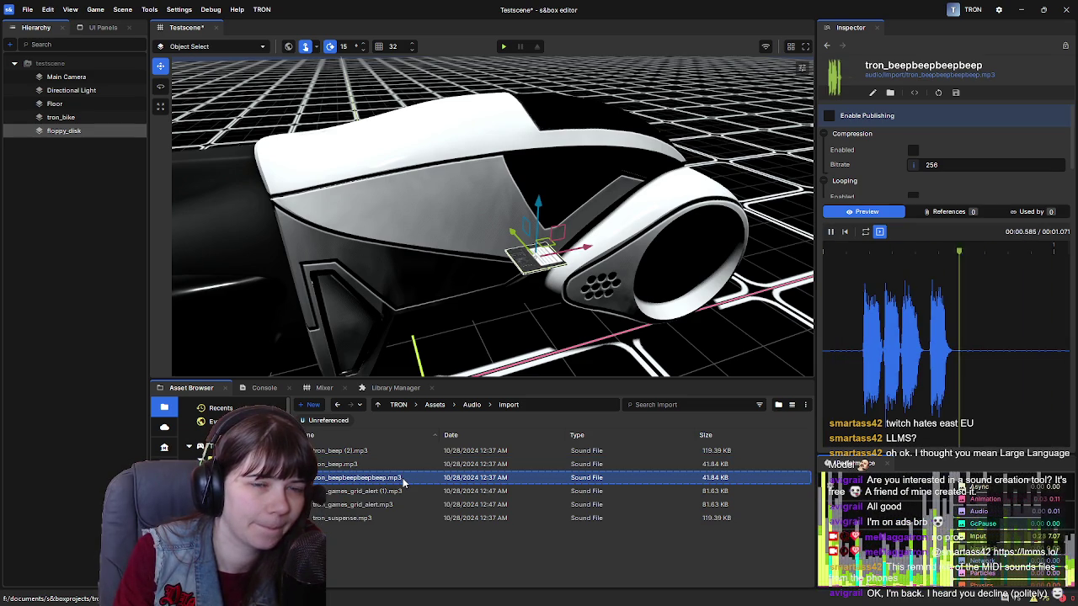
left_click(830, 234)
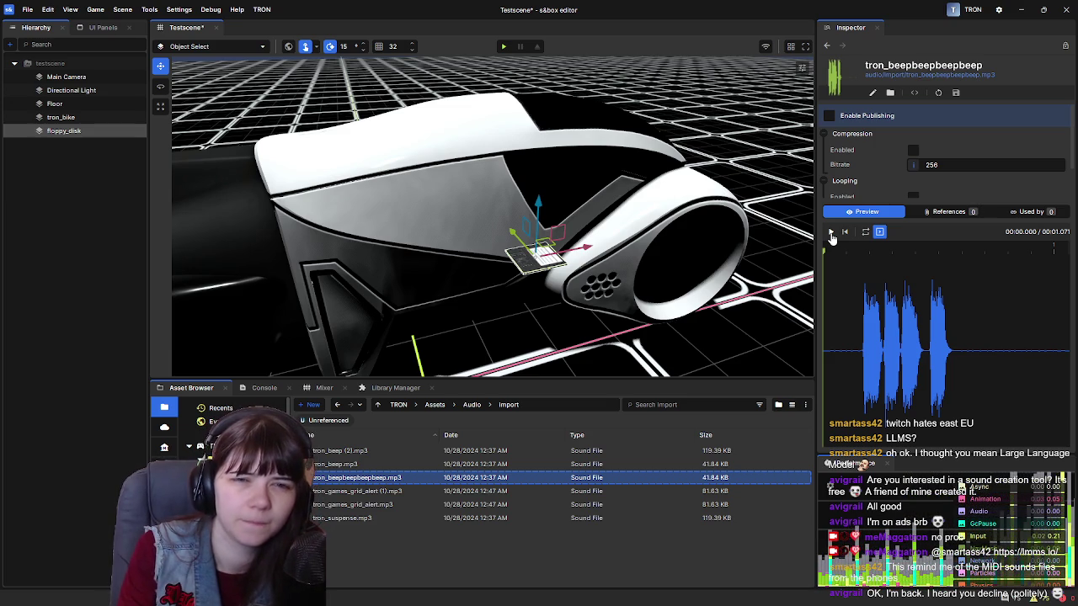
left_click(830, 233)
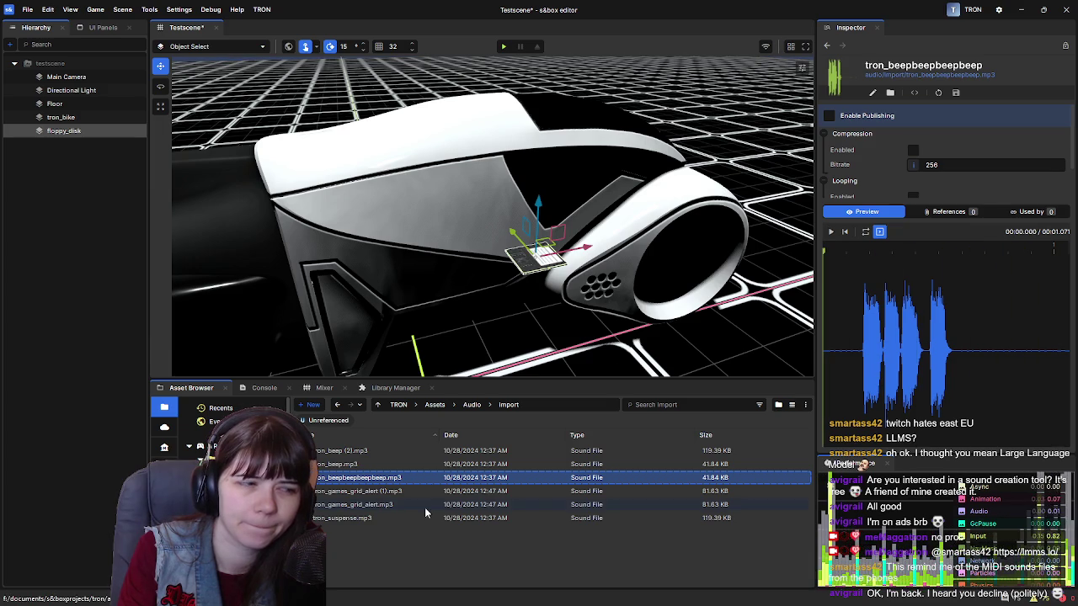
Delete tron_beepbeepbeep.mp3 from the Import folder.
left_click(473, 465)
left_click(477, 477)
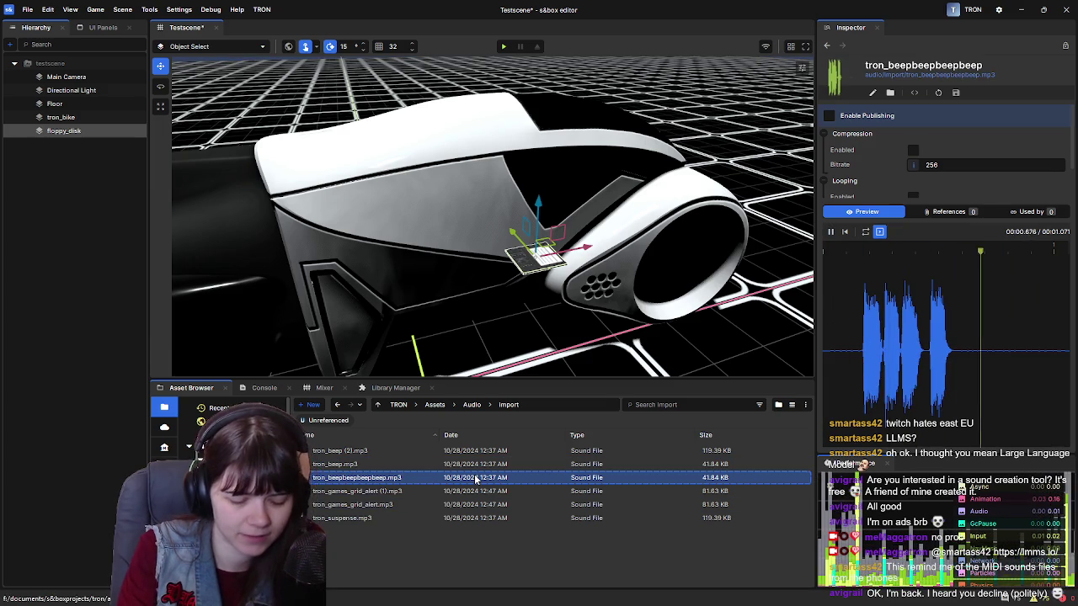
key("Delete")
left_click(603, 335)
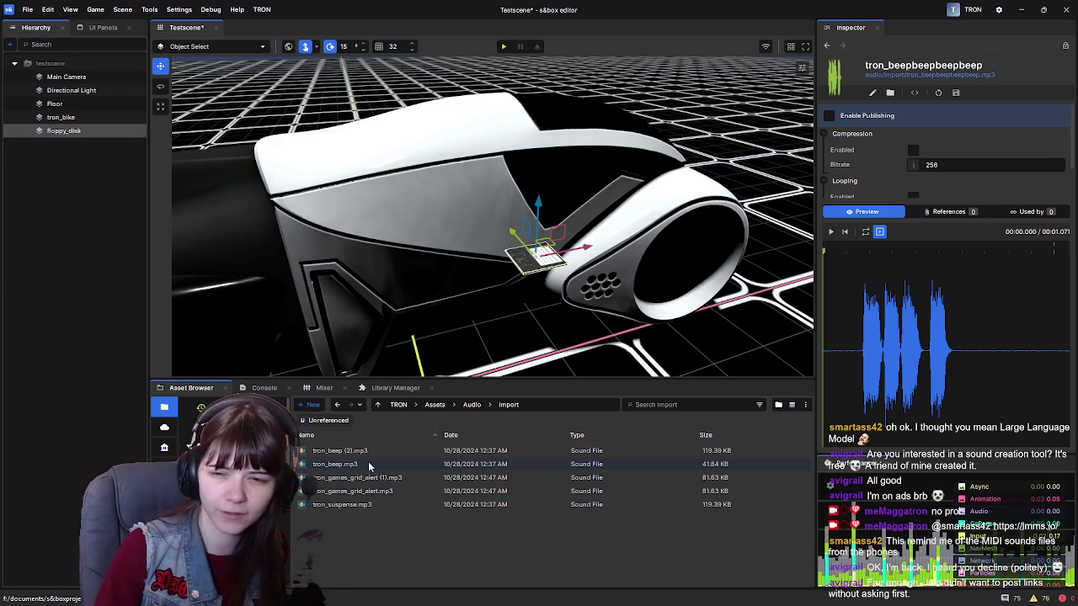
Preview tron_beep, tron_beep (2), both tron_games_grid_alert sounds and tron_suspense.
left_click(367, 463)
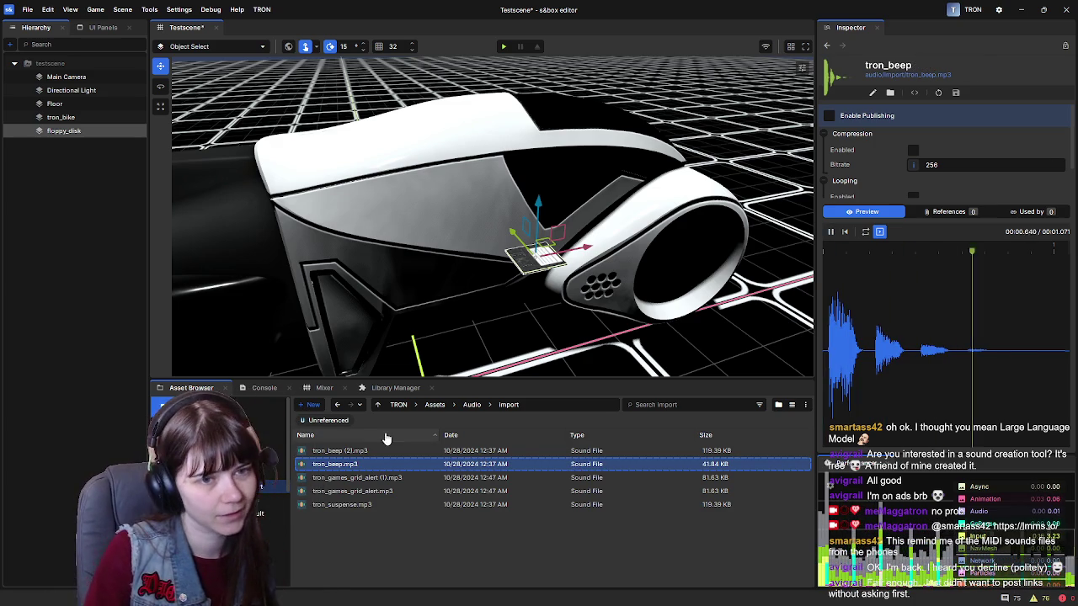
left_click(387, 450)
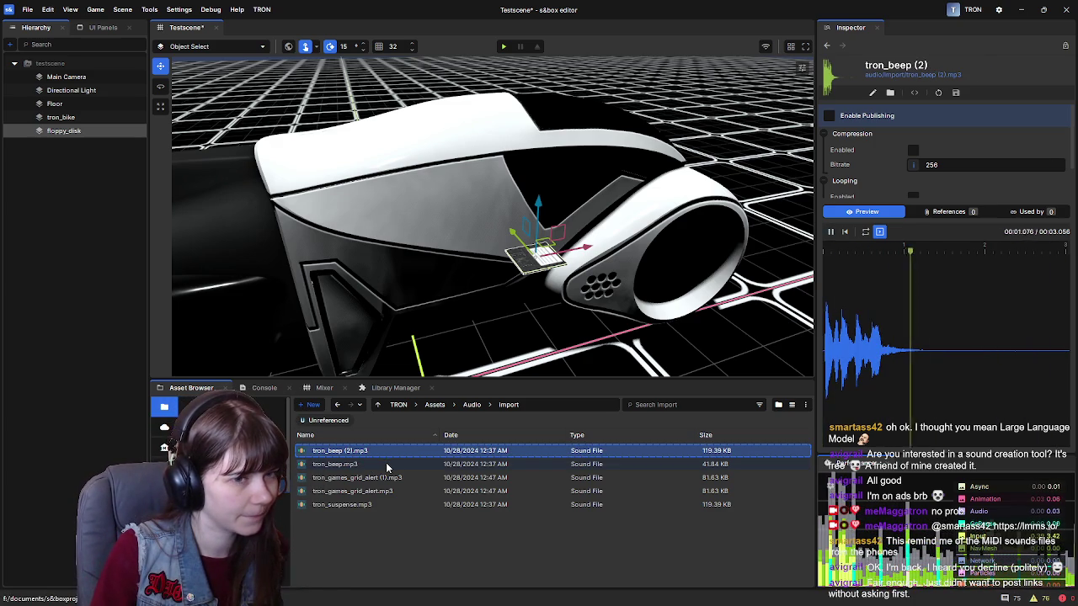
left_click(385, 477)
left_click(387, 491)
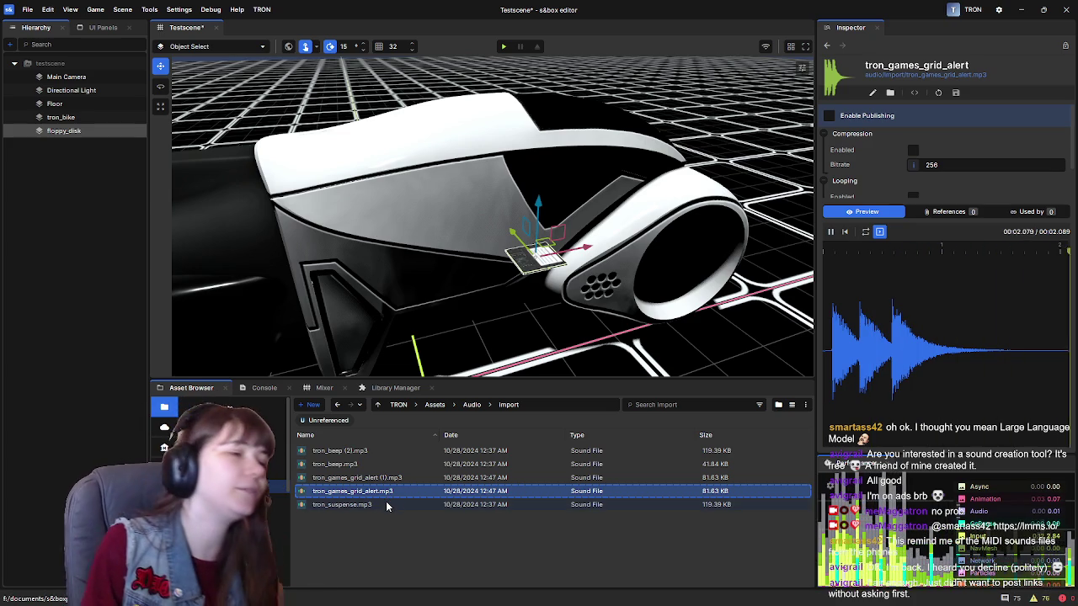
left_click(387, 505)
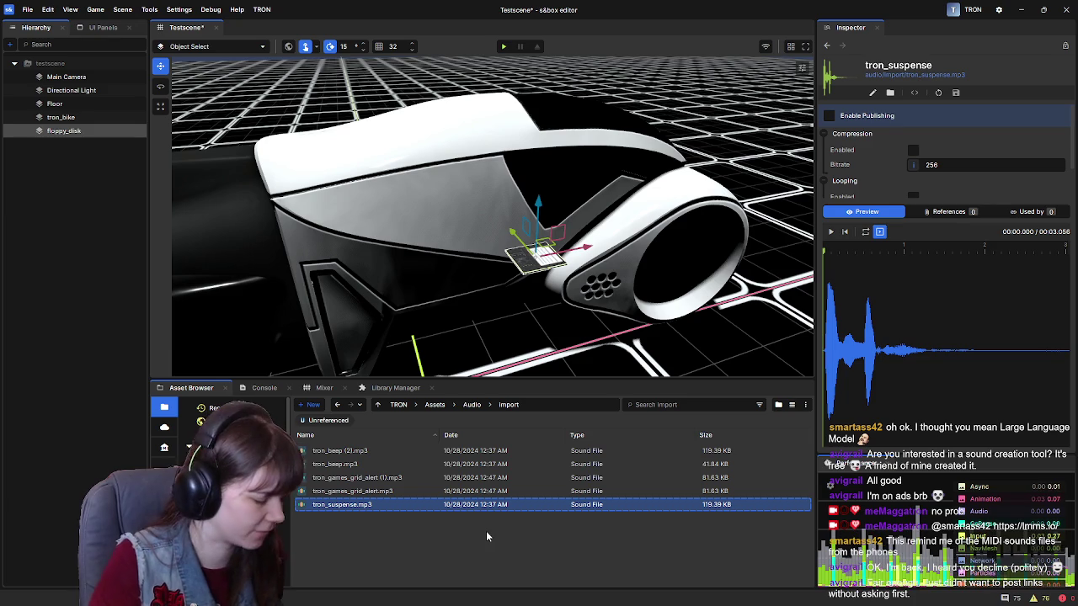
Go up to the Audio folder and open new sound event.sound in its editor.
left_click(87, 246)
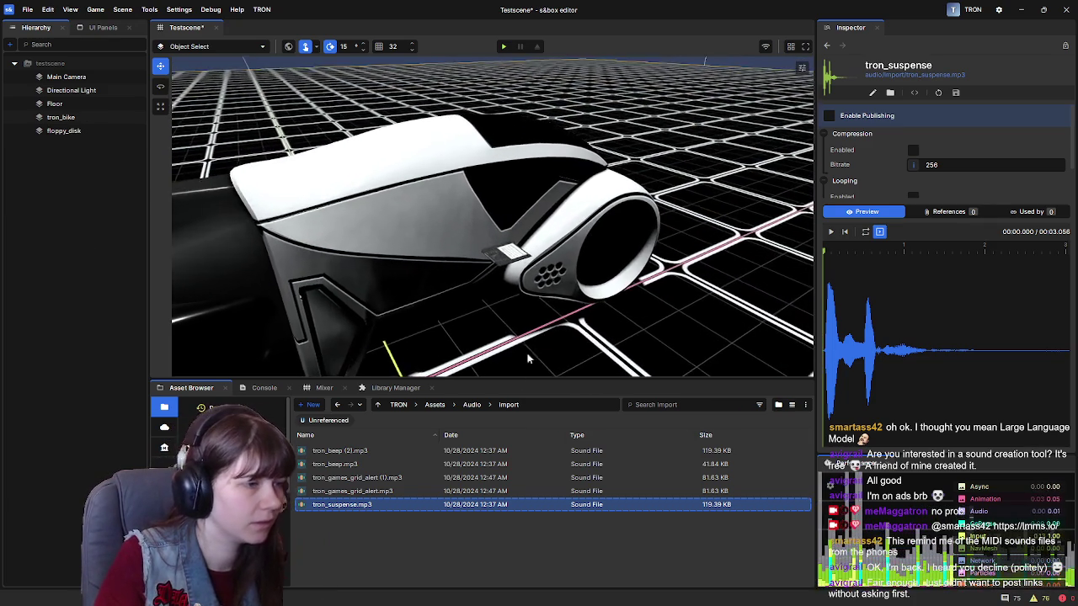
left_click(470, 405)
left_click(361, 477)
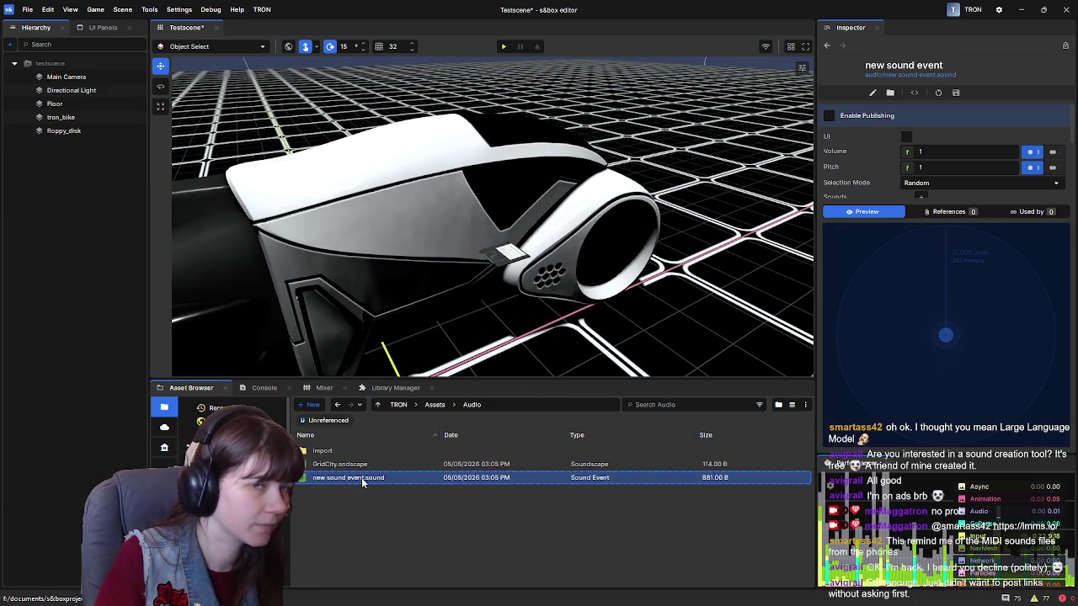
double_click(361, 478)
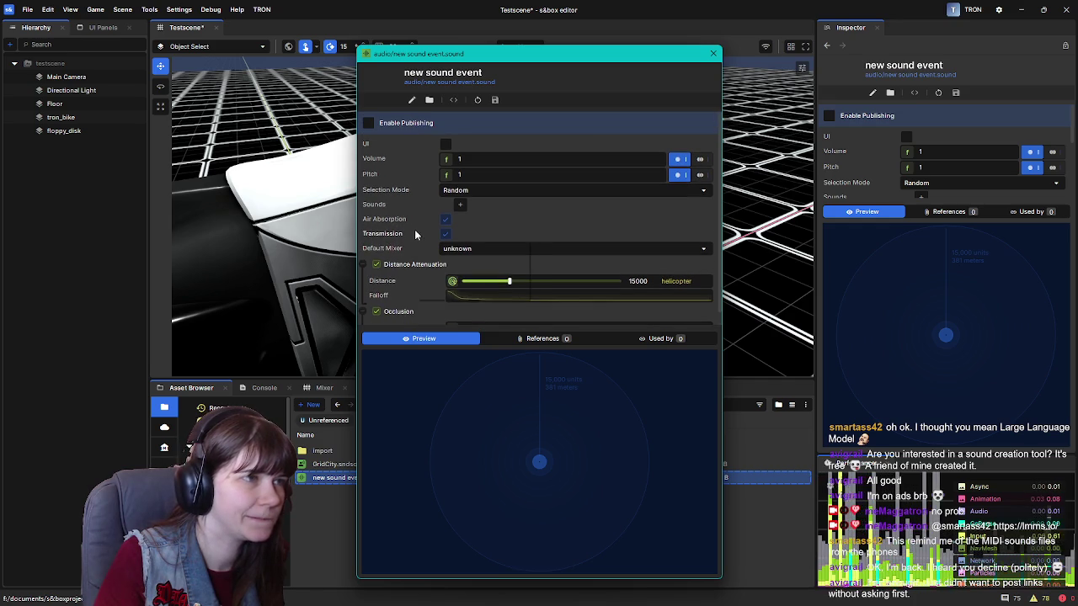
Scroll the new sound event editor, then close the popup.
scroll(419, 274, "down", 1)
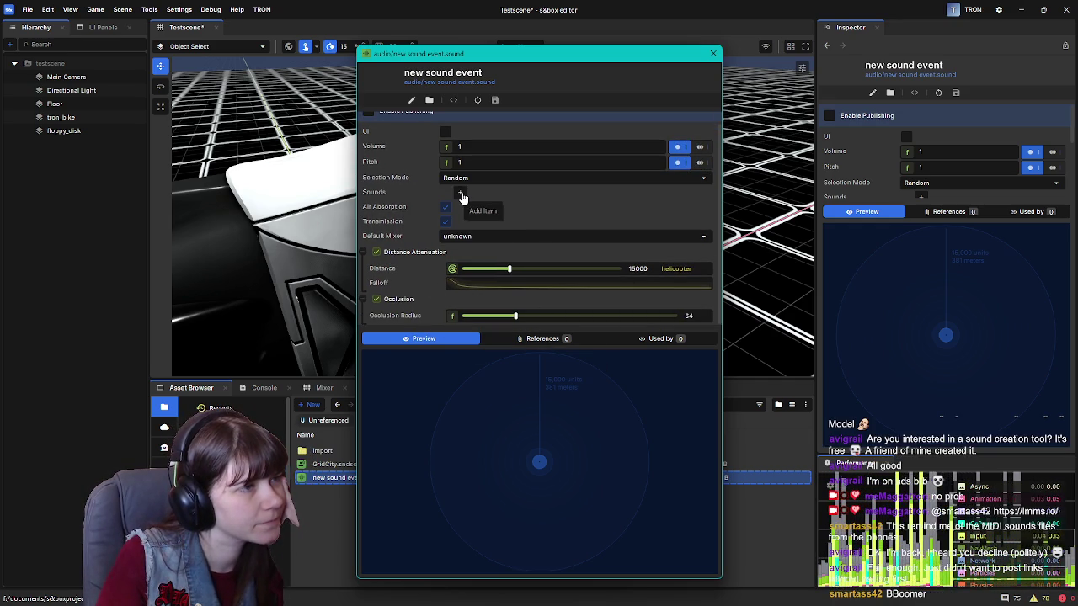
left_click(358, 443)
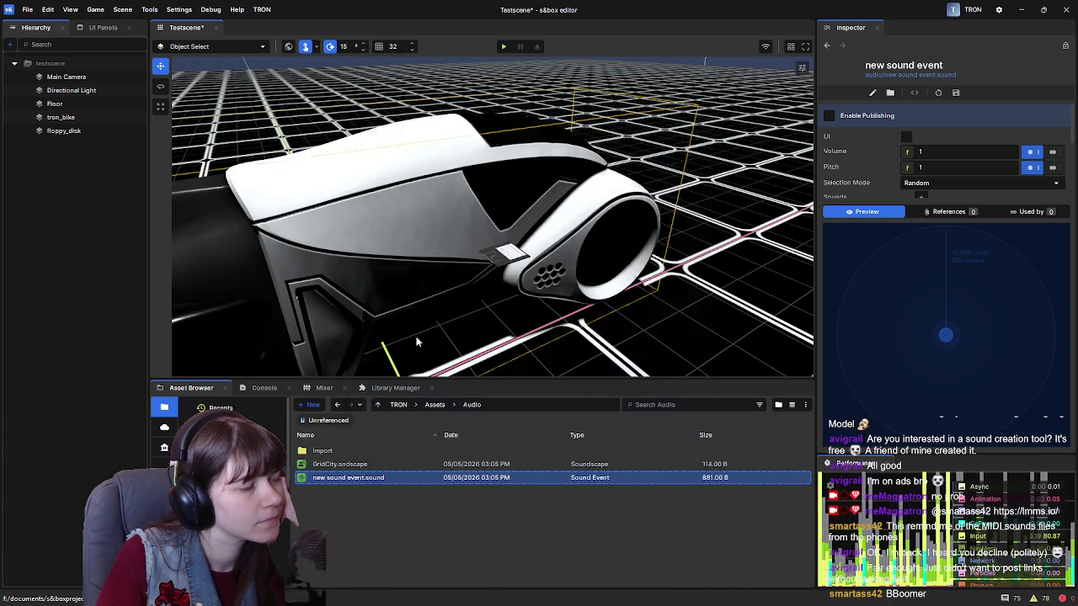
double_click(358, 450)
right_click(357, 464)
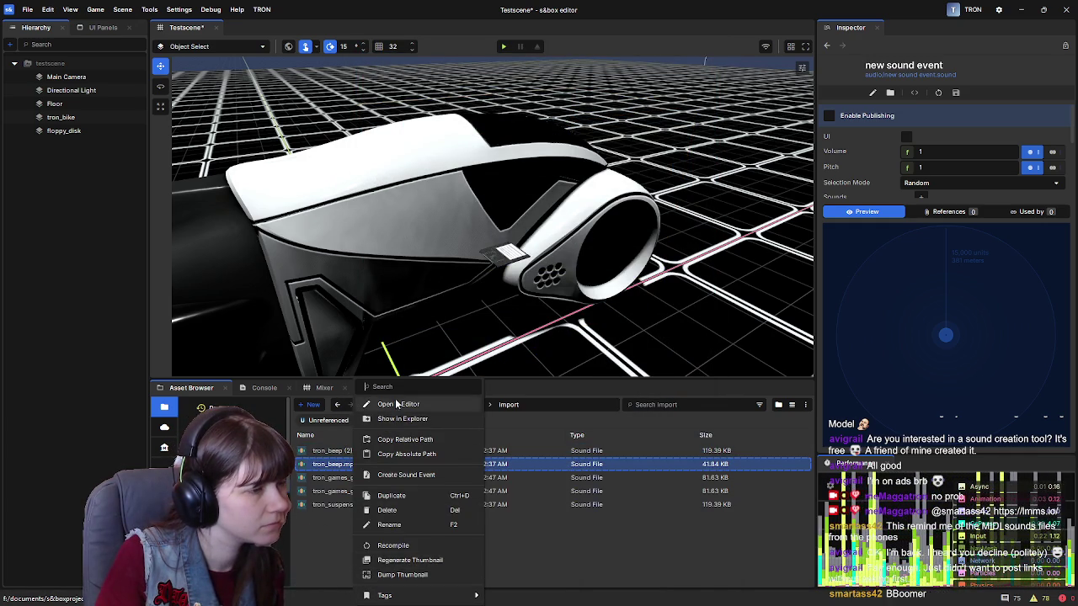
left_click(330, 550)
left_click(466, 405)
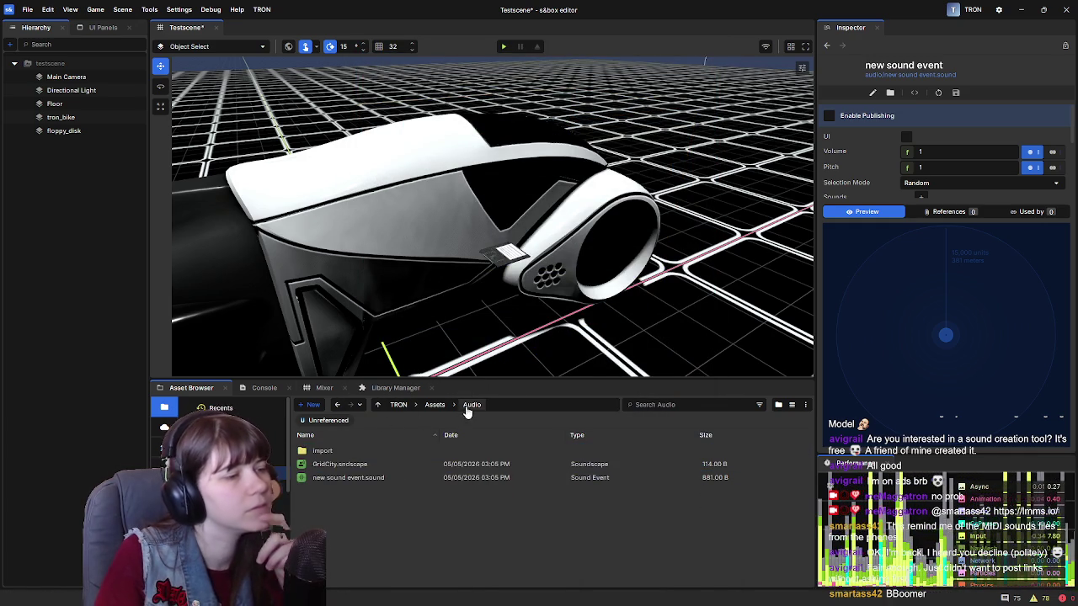
double_click(363, 479)
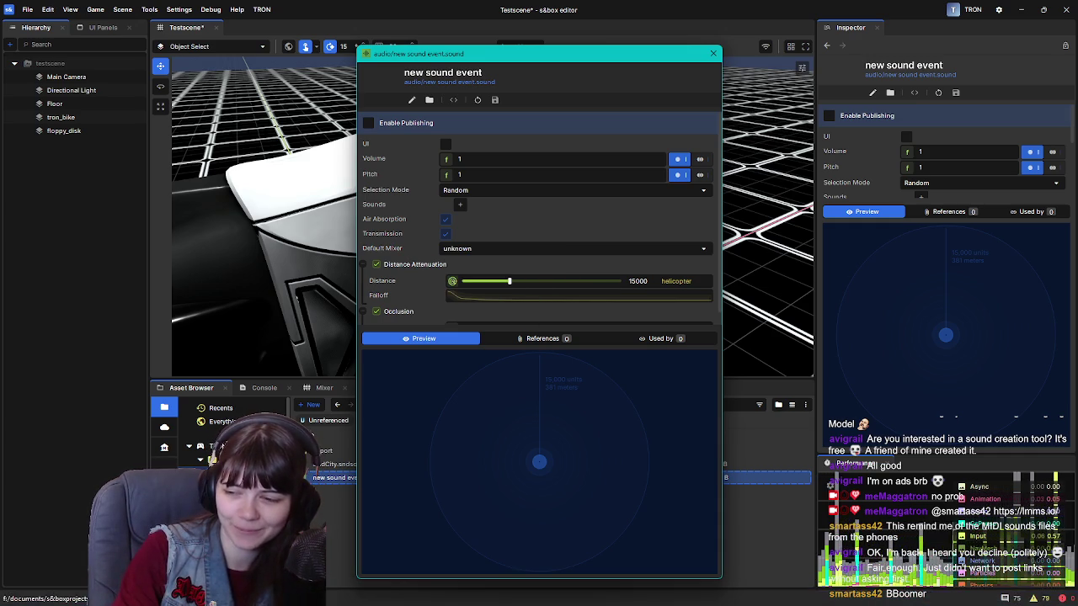
Scroll the new sound event editor to review attenuation 15000 and occlusion radius 64.
scroll(505, 231, "down", 1)
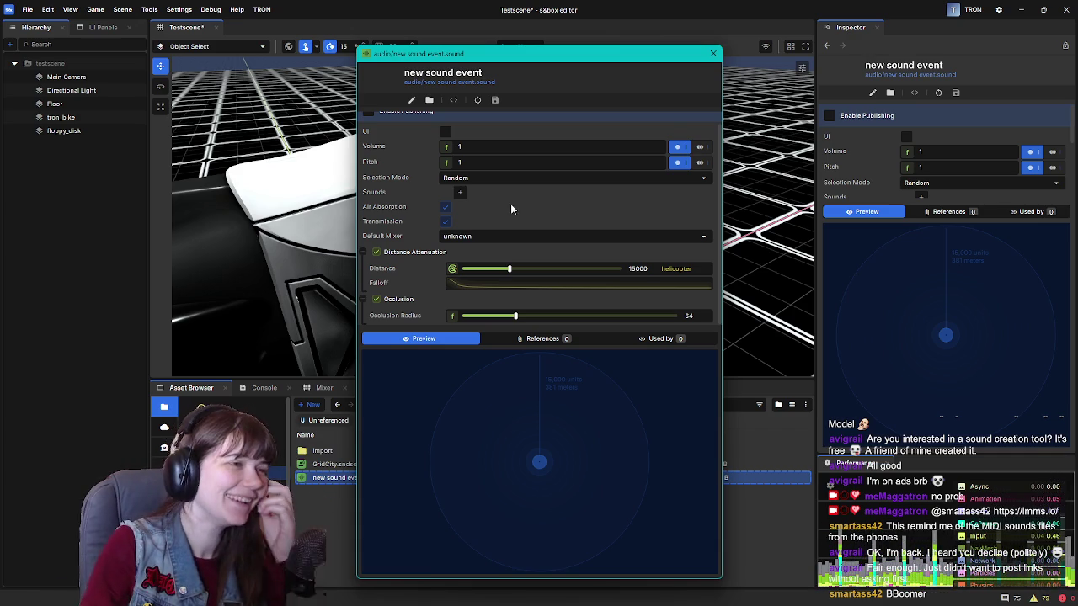
Add a sound slot to the event keeping Random selection mode, then add a second slot.
left_click(460, 192)
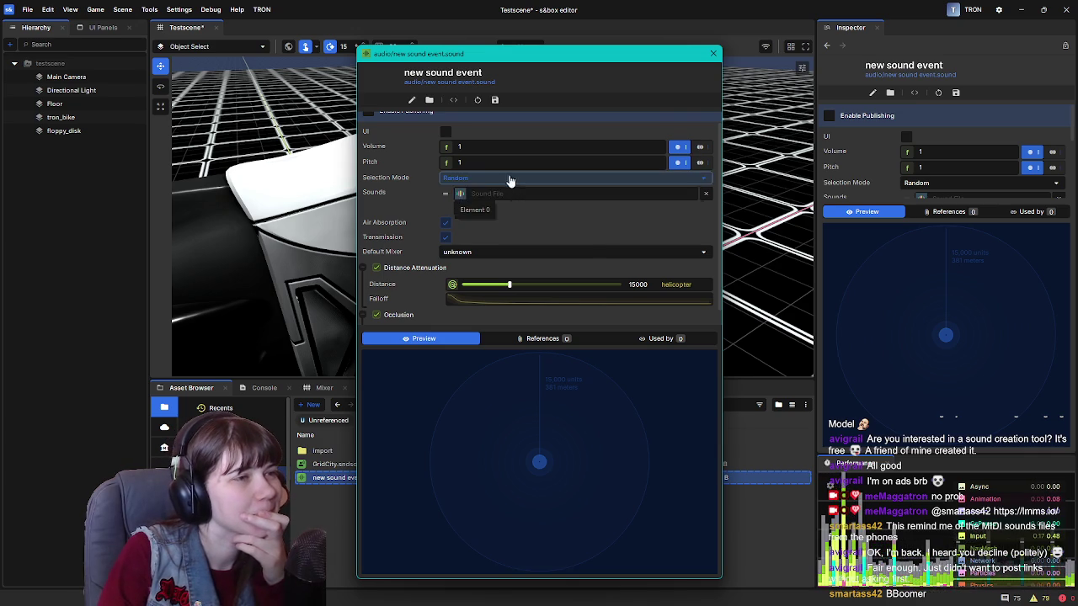
left_click(510, 178)
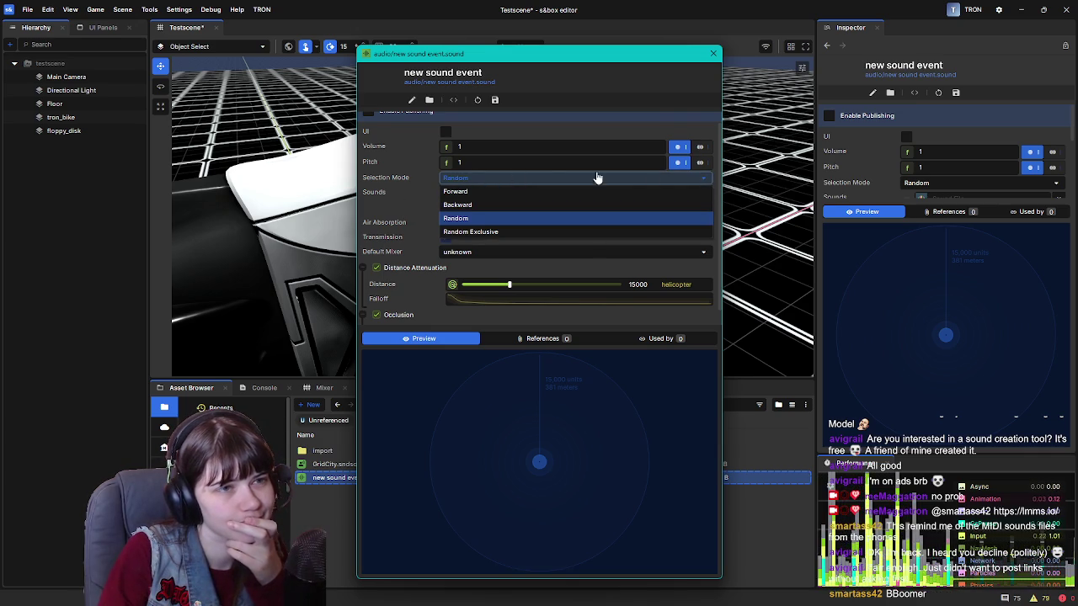
left_click(398, 200)
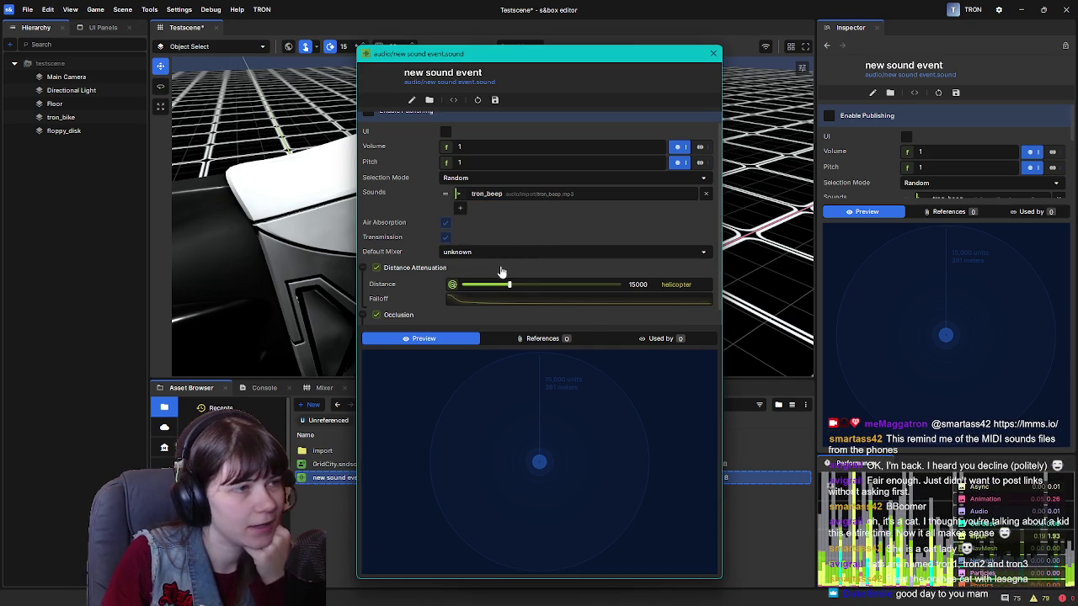
left_click(460, 209)
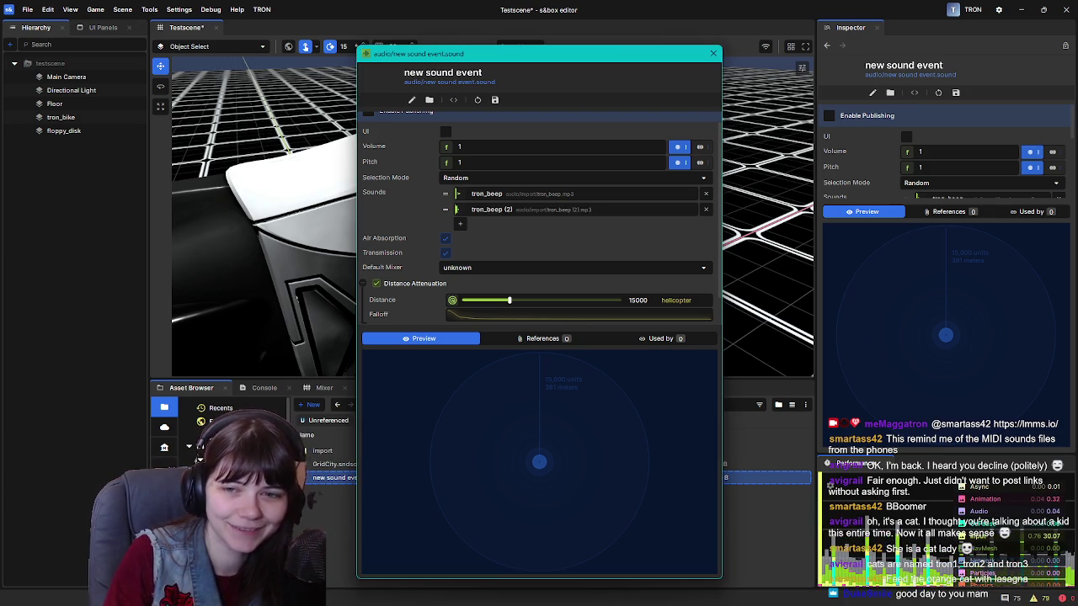
Drop tron_beep (2).mp3 into the empty sound slot and close the event editor.
left_click_drag(0, 253, 577, 265)
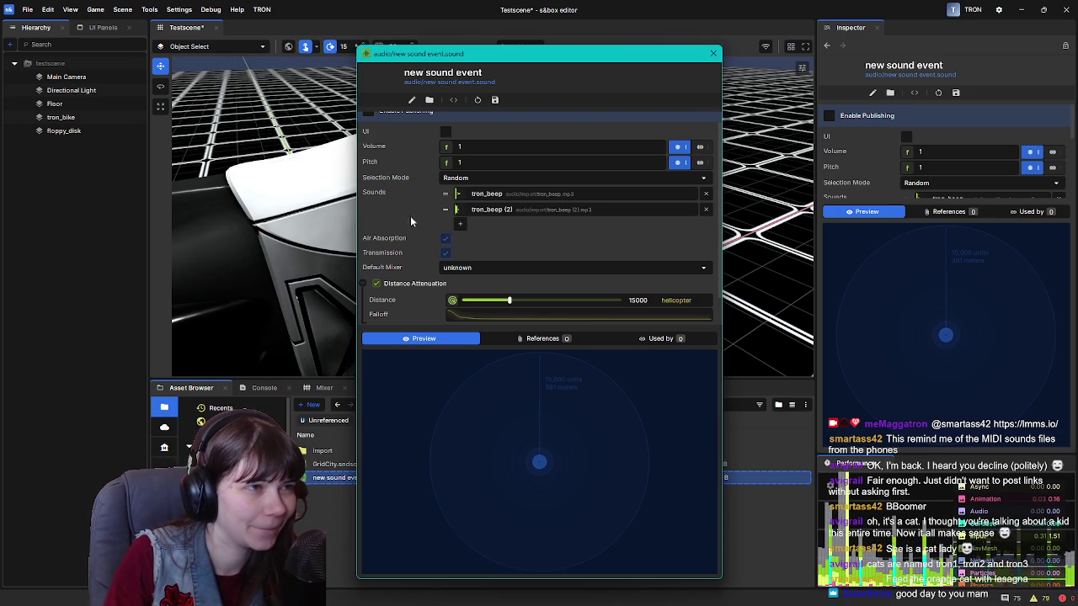
scroll(412, 160, "up", 1)
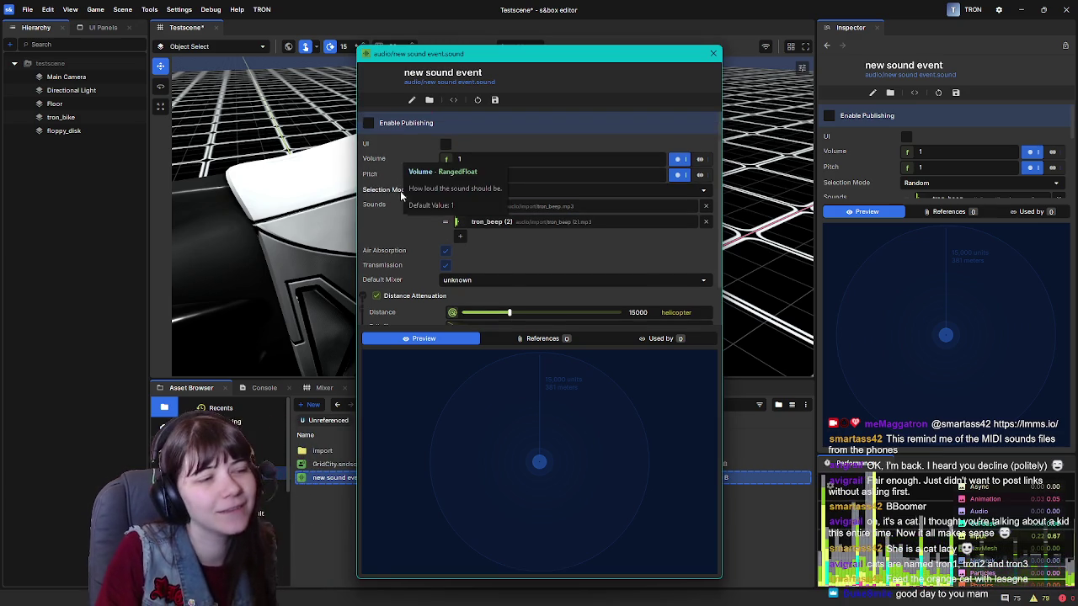
scroll(401, 153, "down", 2)
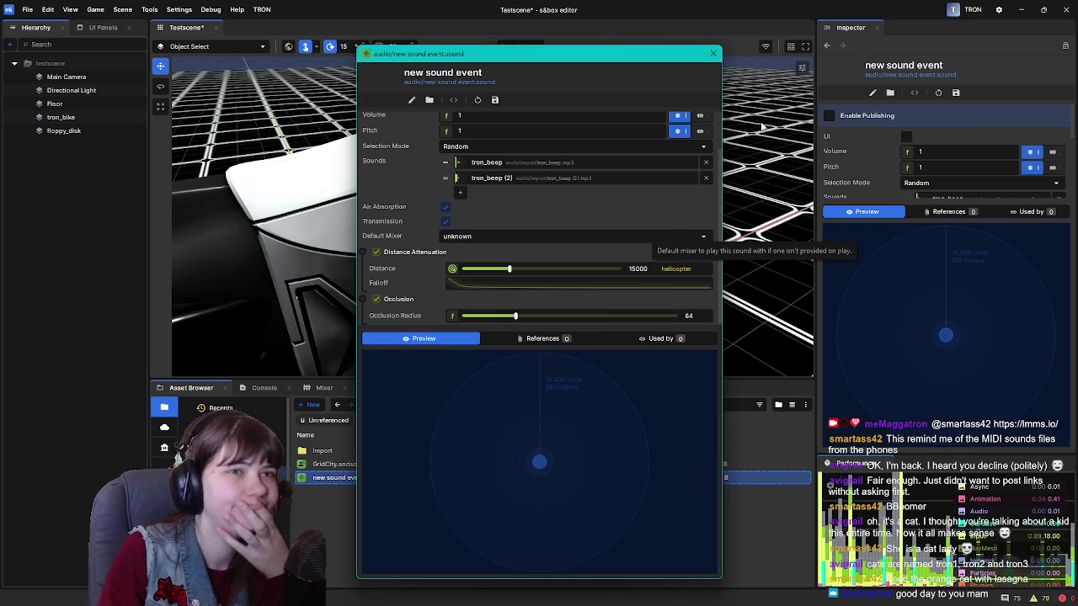
left_click(713, 53)
scroll(850, 175, "down", 3)
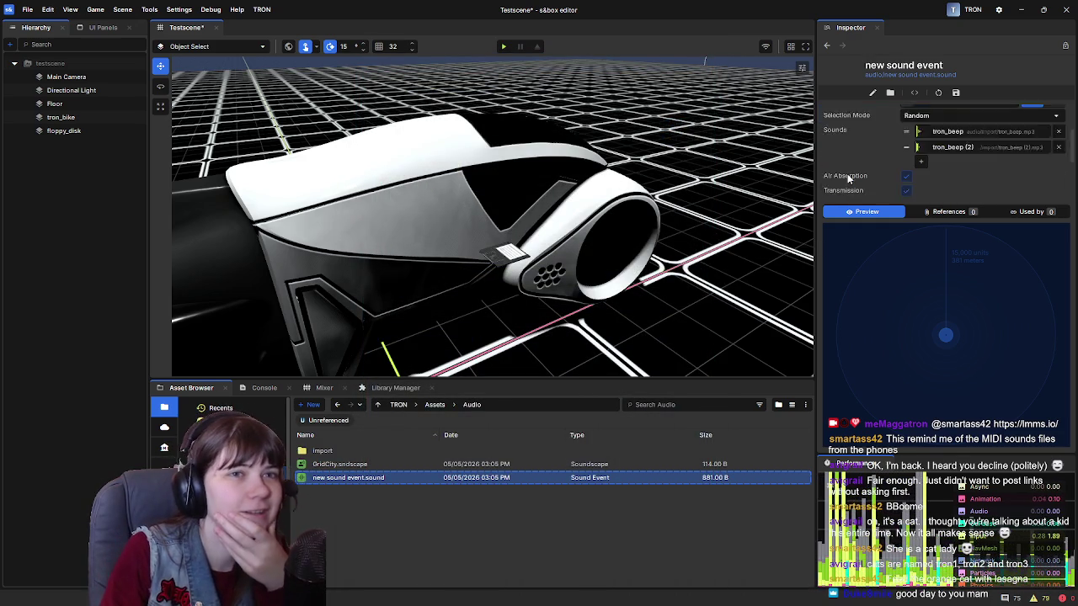
Save the sound event's pending changes and reselect new sound event.sound.
scroll(850, 175, "down", 1)
left_click(353, 464)
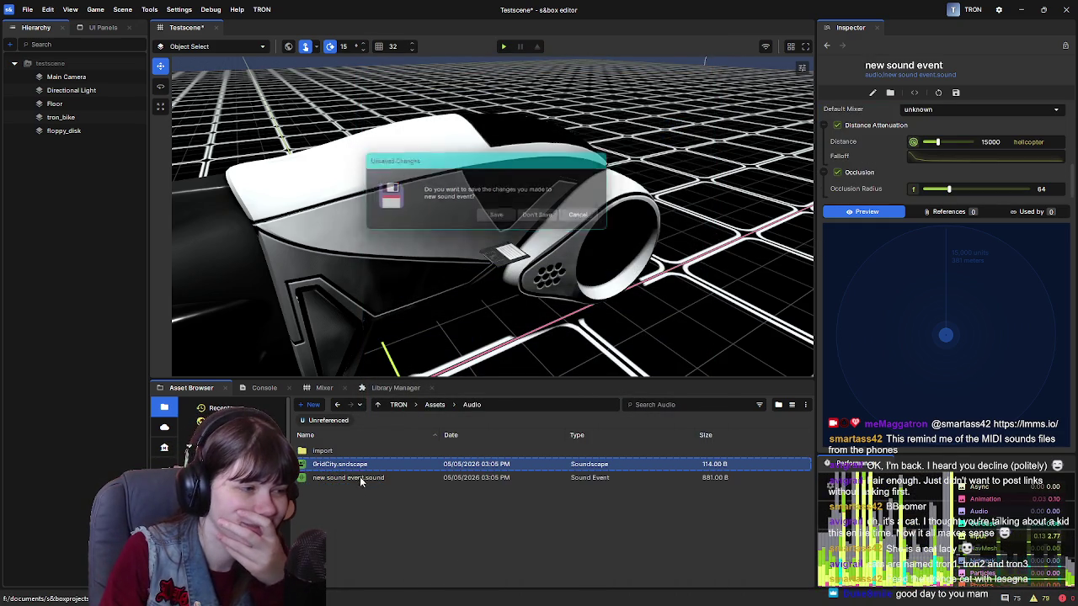
left_click(500, 217)
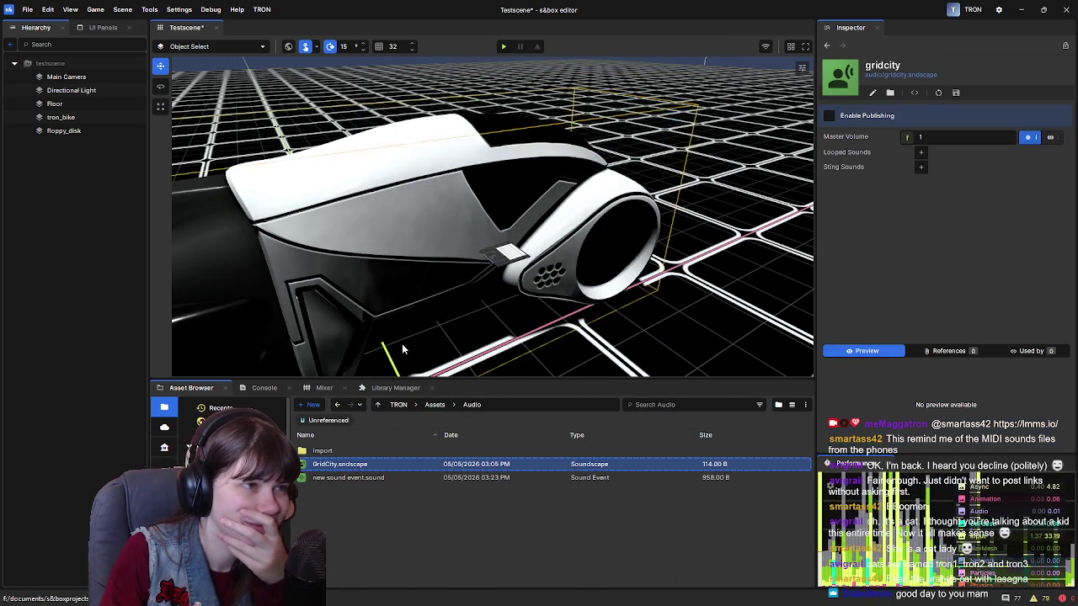
left_click(379, 480)
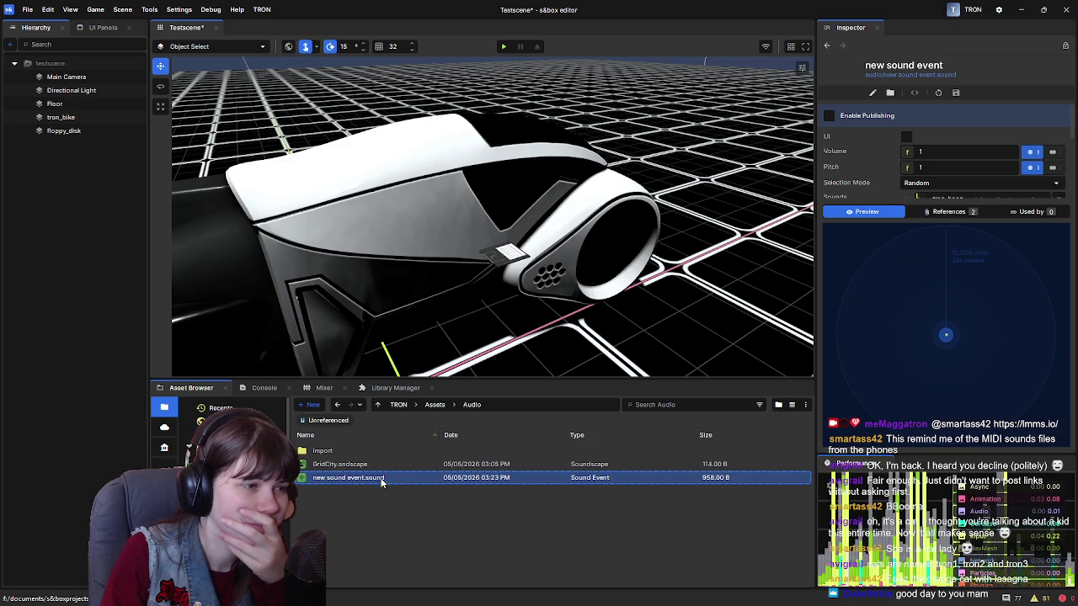
Switch the event's selection mode to Forward and save the change.
scroll(874, 173, "down", 2)
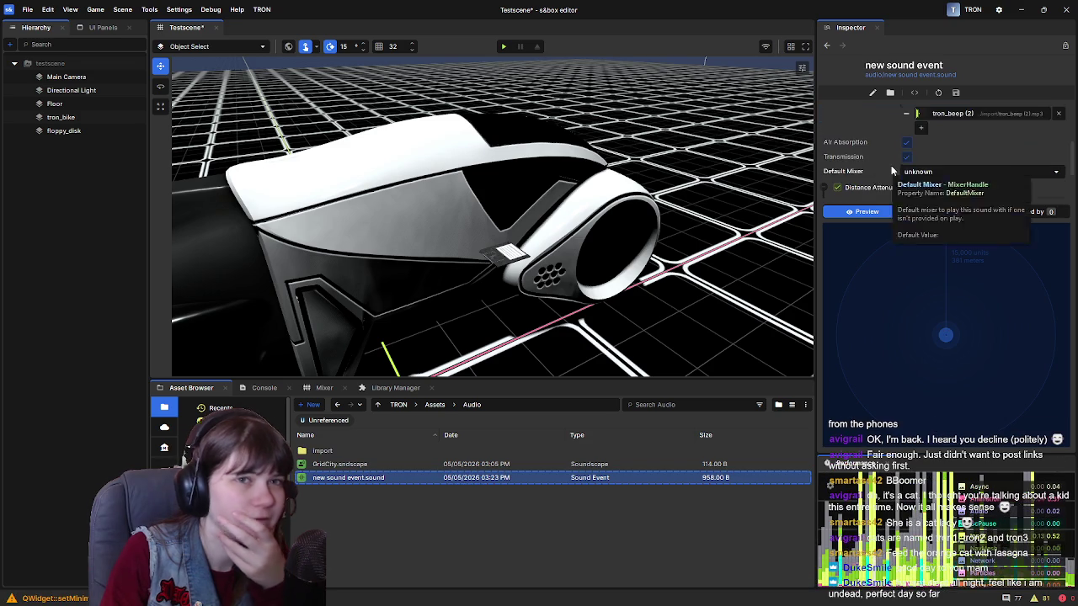
left_click(944, 117)
left_click(944, 117)
left_click(944, 117)
left_click(860, 150)
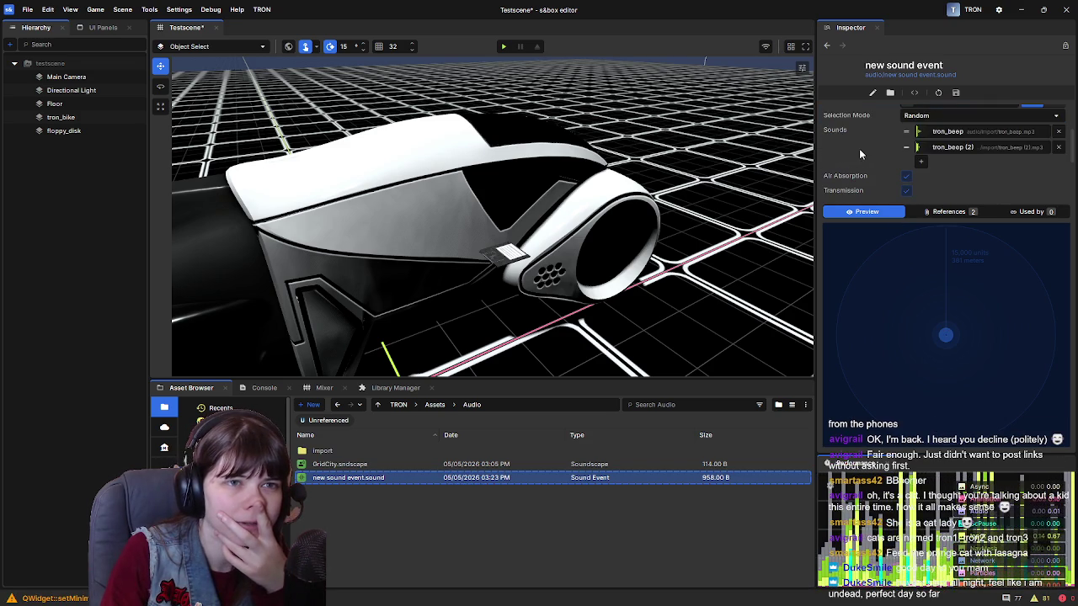
left_click(939, 117)
left_click(932, 131)
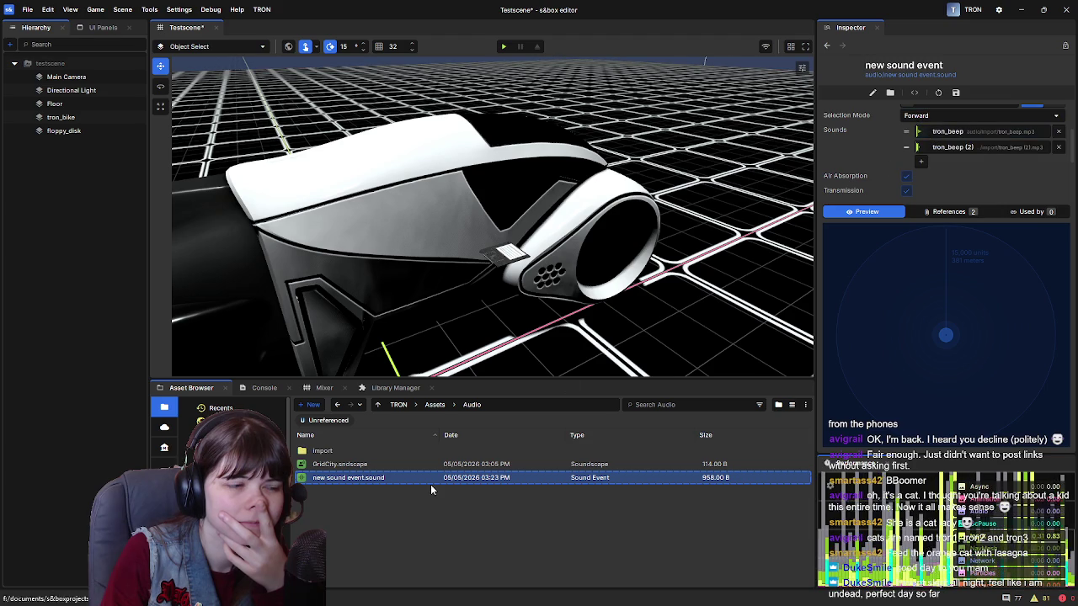
left_click(408, 469)
left_click(500, 218)
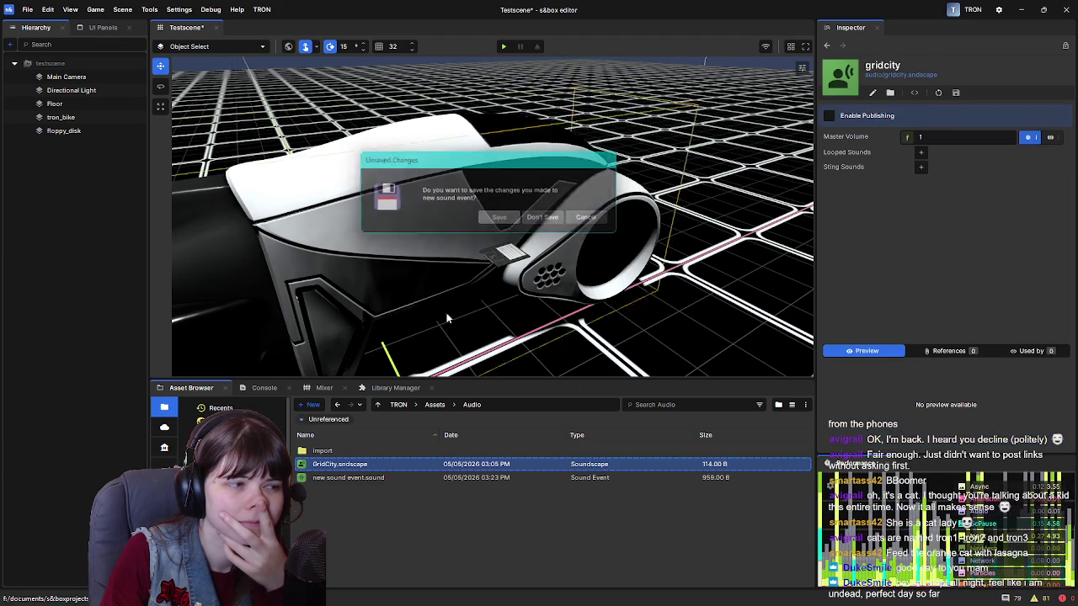
left_click(363, 480)
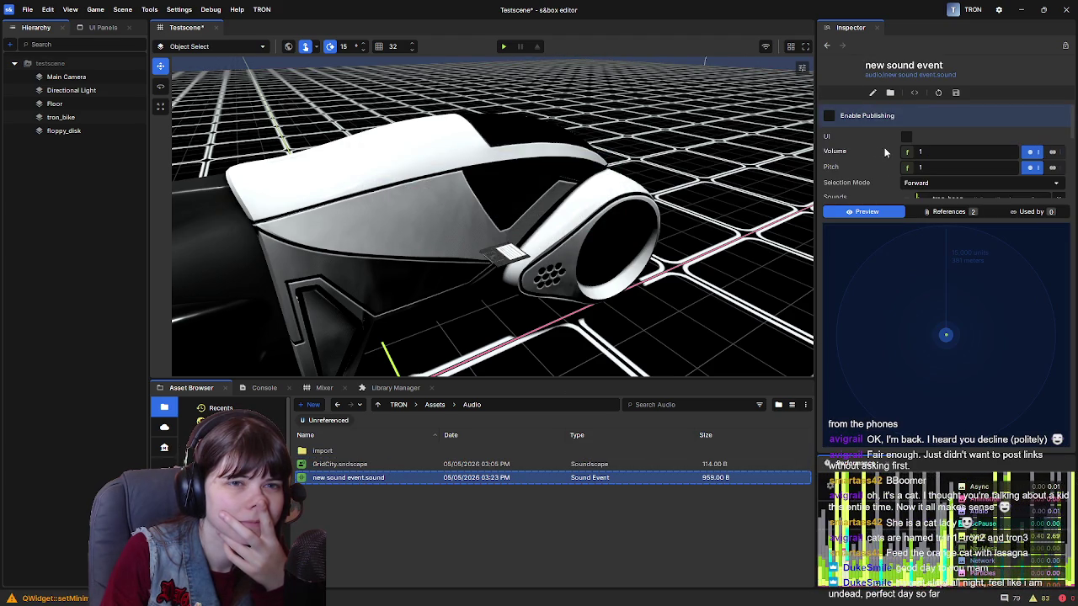
Try Random Exclusive, revert to Random selection mode, and save the sound event.
scroll(884, 147, "down", 1)
left_click(934, 149)
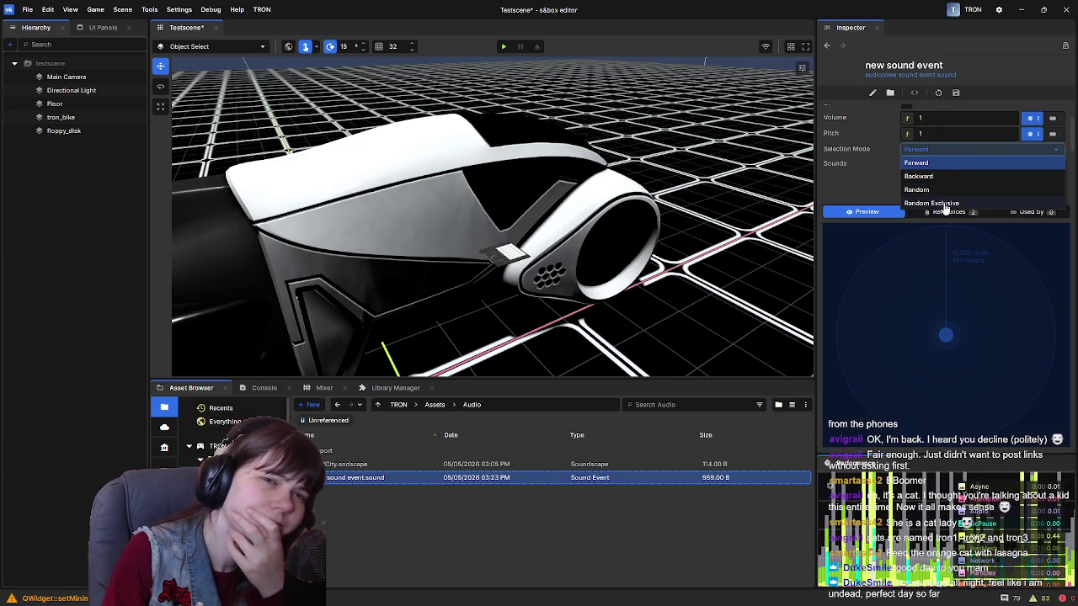
left_click(945, 204)
left_click(934, 149)
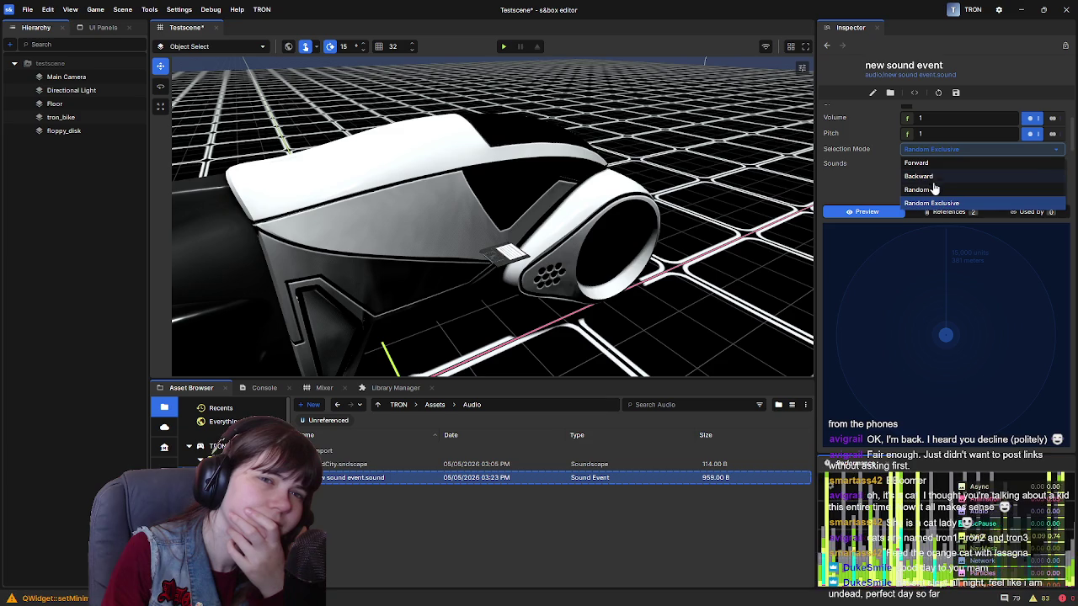
left_click(935, 188)
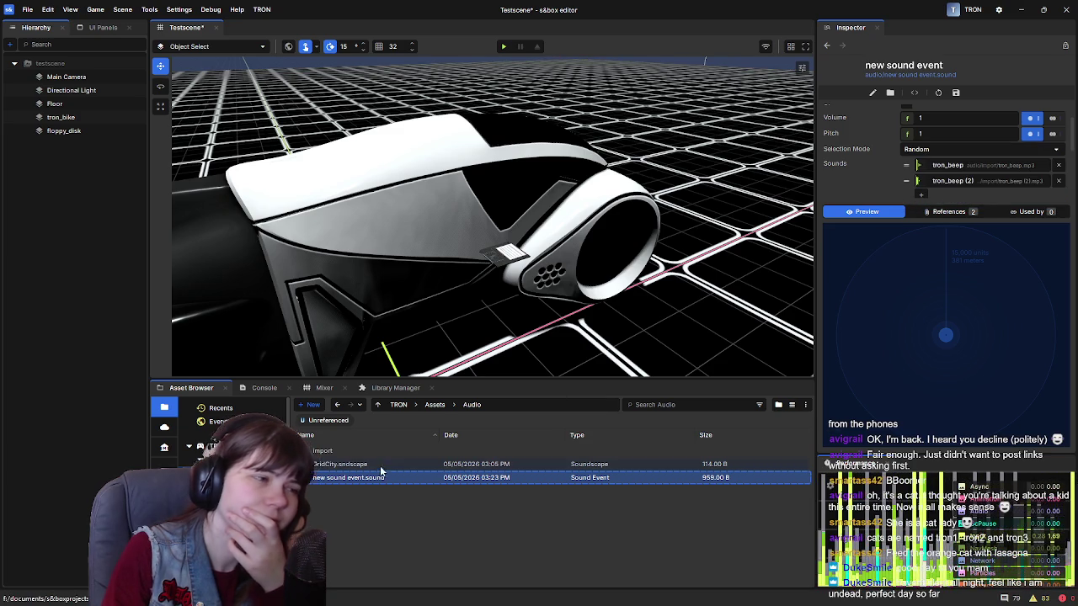
left_click(375, 464)
left_click(499, 217)
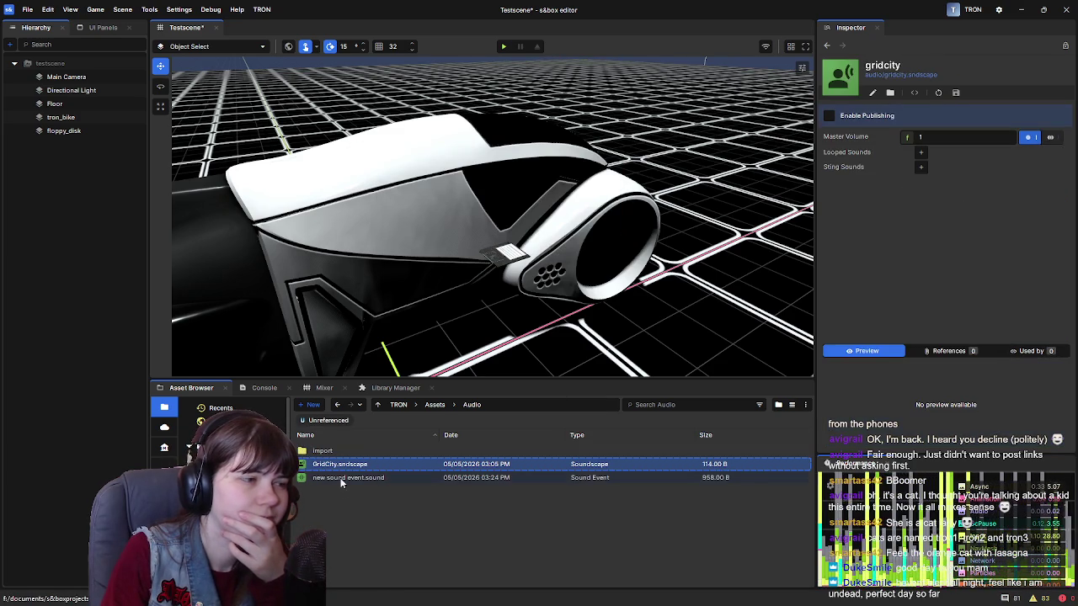
left_click(360, 482)
Set the selection mode to Random Exclusive and bring up the Sound.Play documentation.
scroll(889, 165, "down", 2)
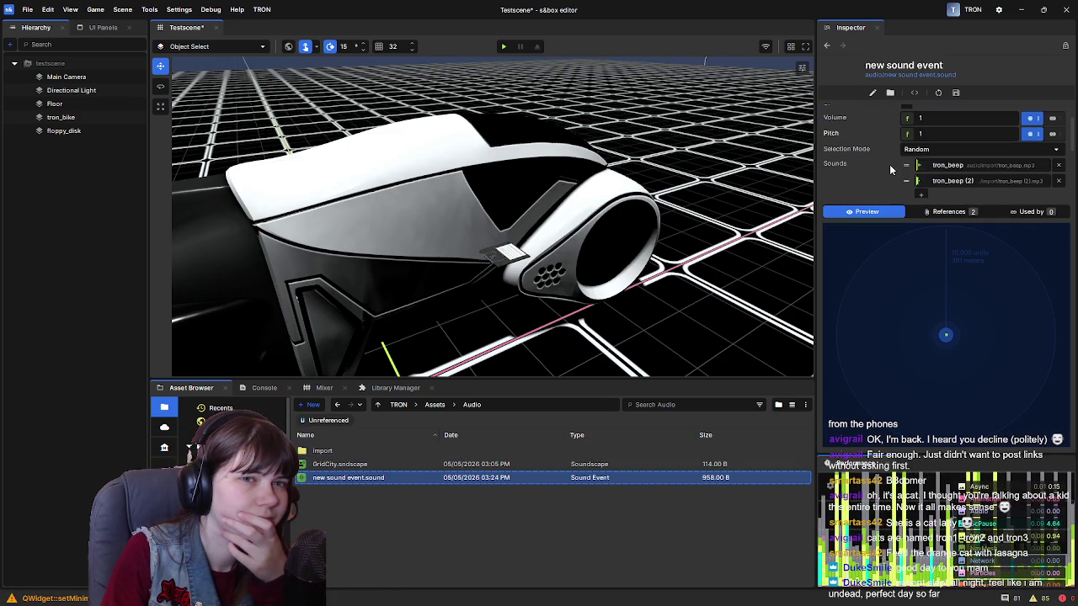
scroll(837, 175, "down", 2)
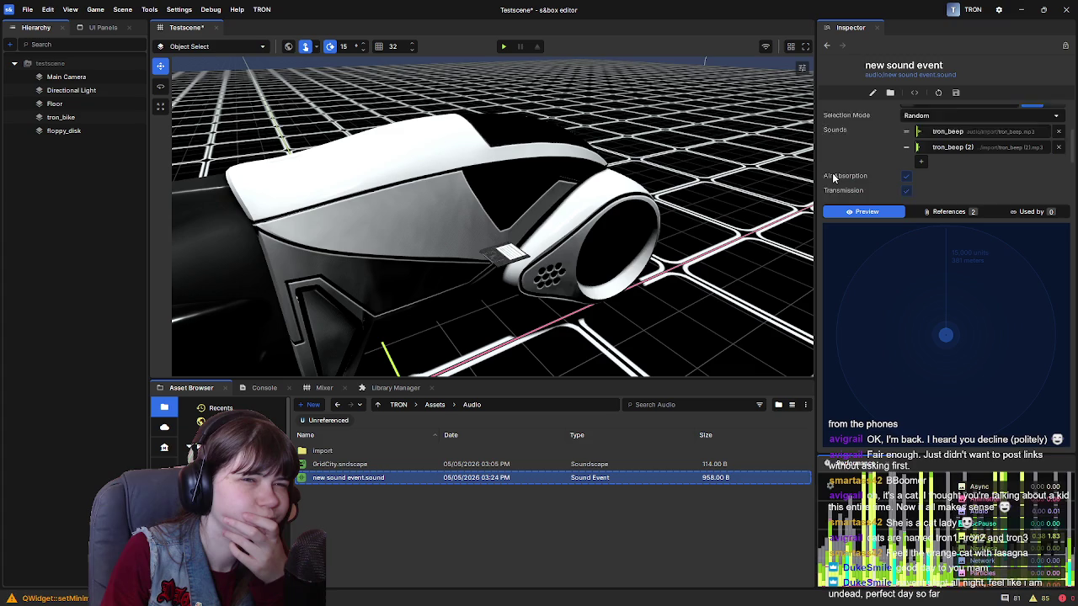
scroll(842, 174, "up", 2)
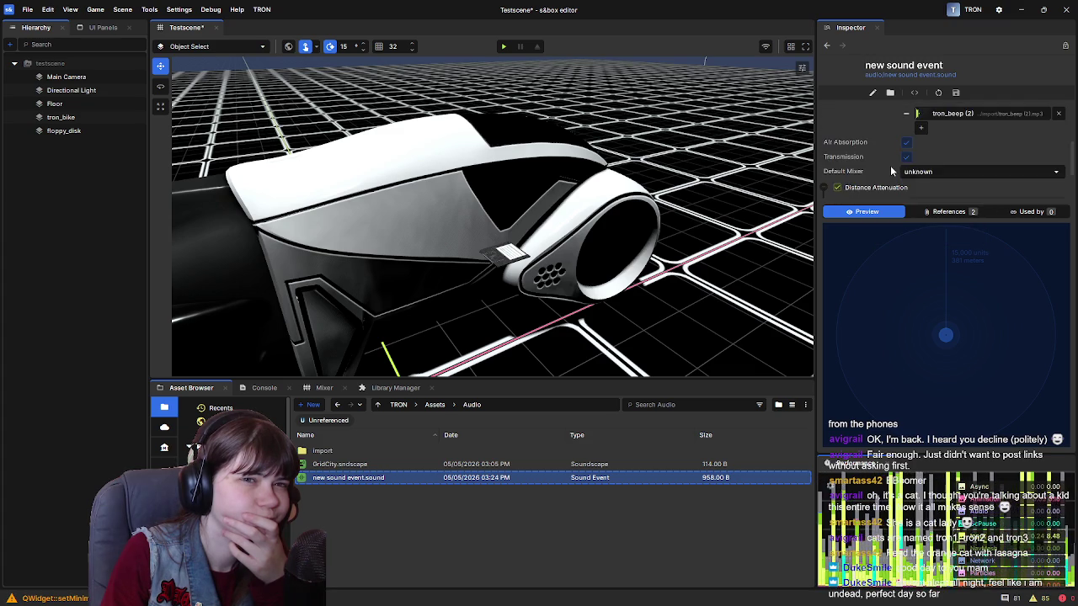
scroll(892, 170, "up", 2)
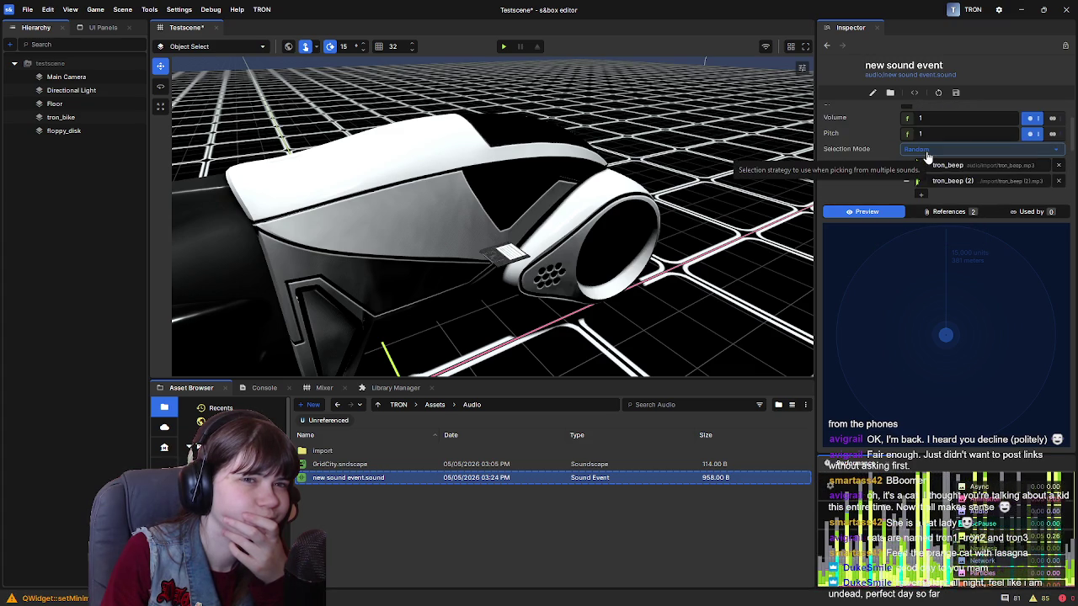
left_click(926, 158)
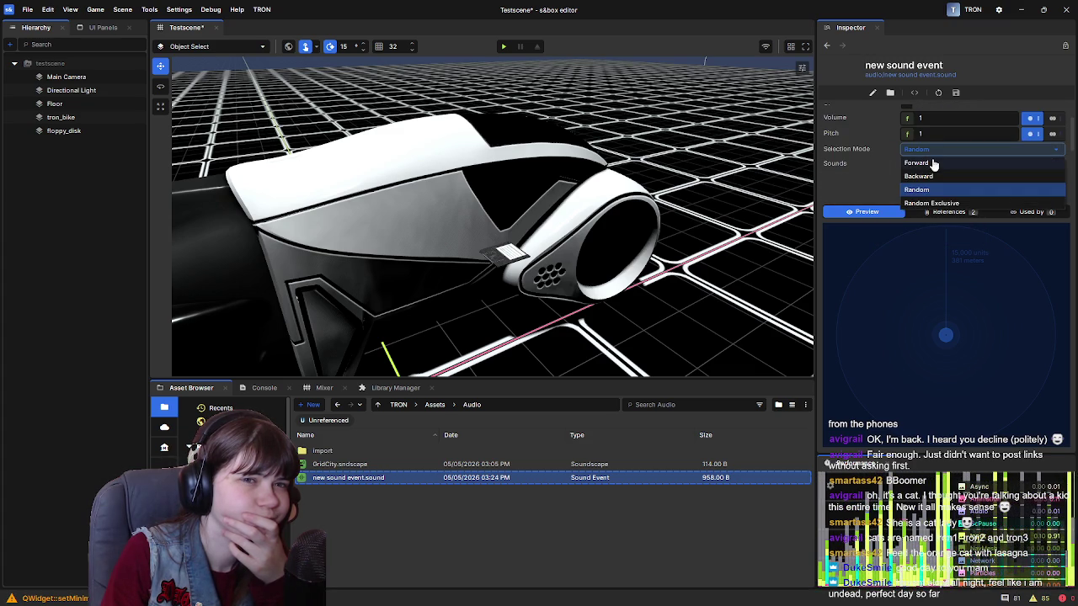
left_click(933, 204)
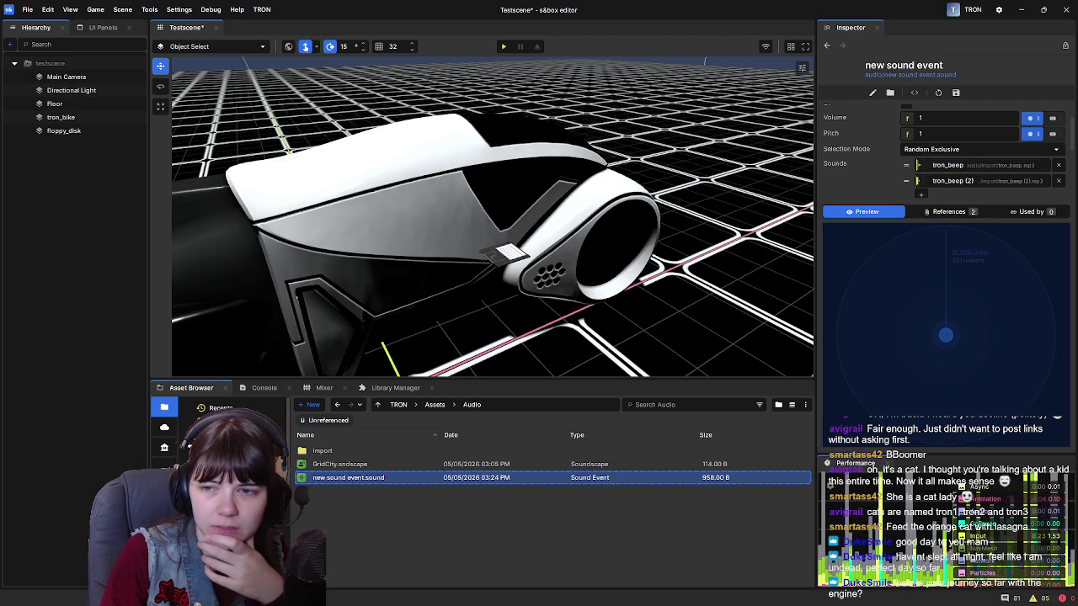
left_click_drag(692, 0, 692, 40)
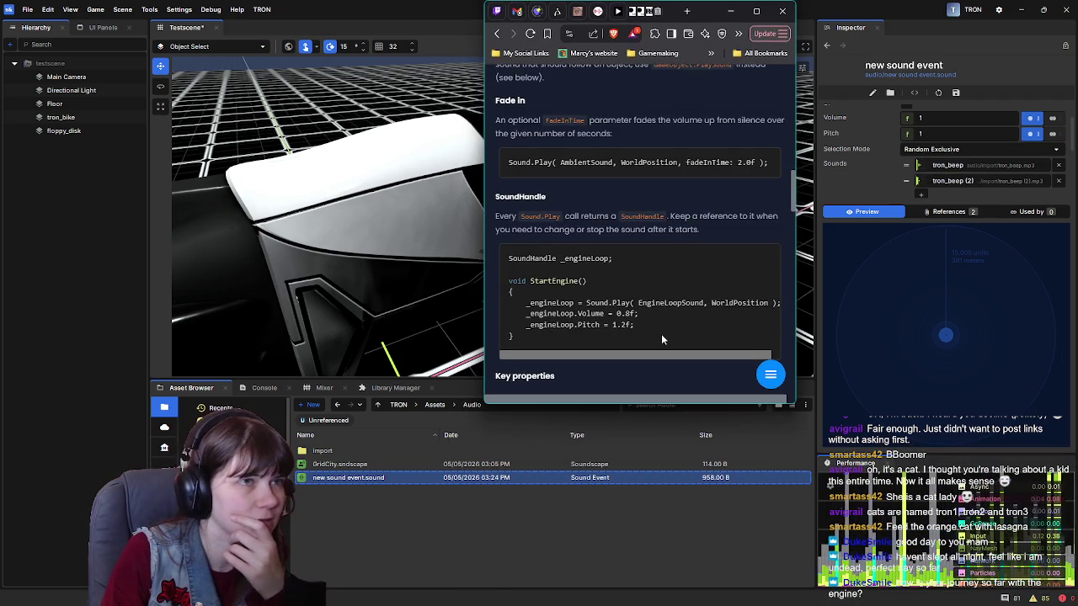
Maximize the browser window showing the s&box Playing Sounds documentation page.
double_click(692, 39)
scroll(288, 312, "up", 5)
scroll(350, 319, "up", 3)
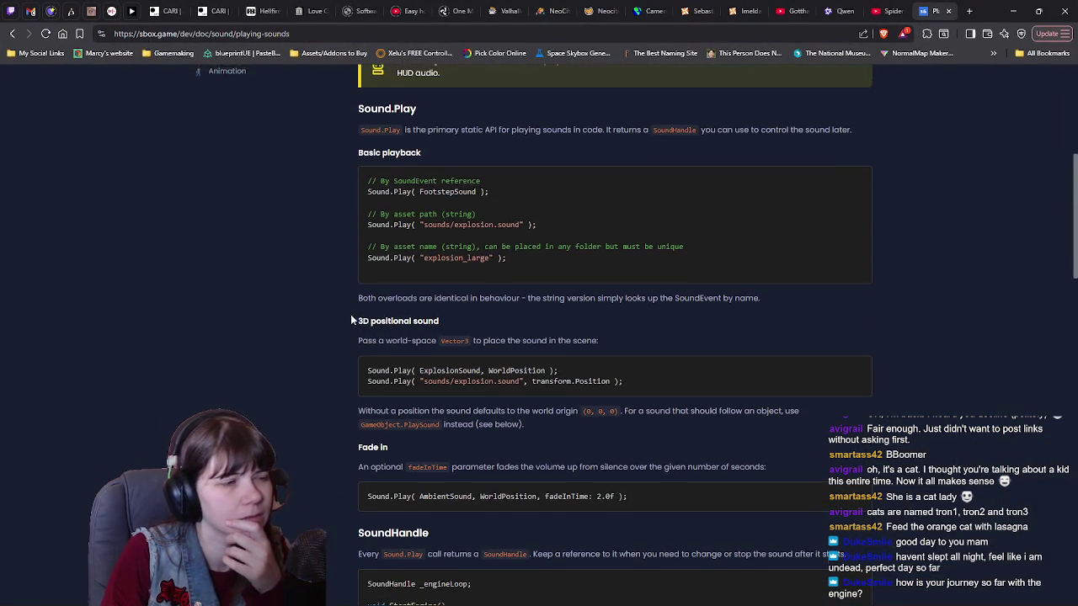
scroll(350, 319, "down", 3, "ctrl")
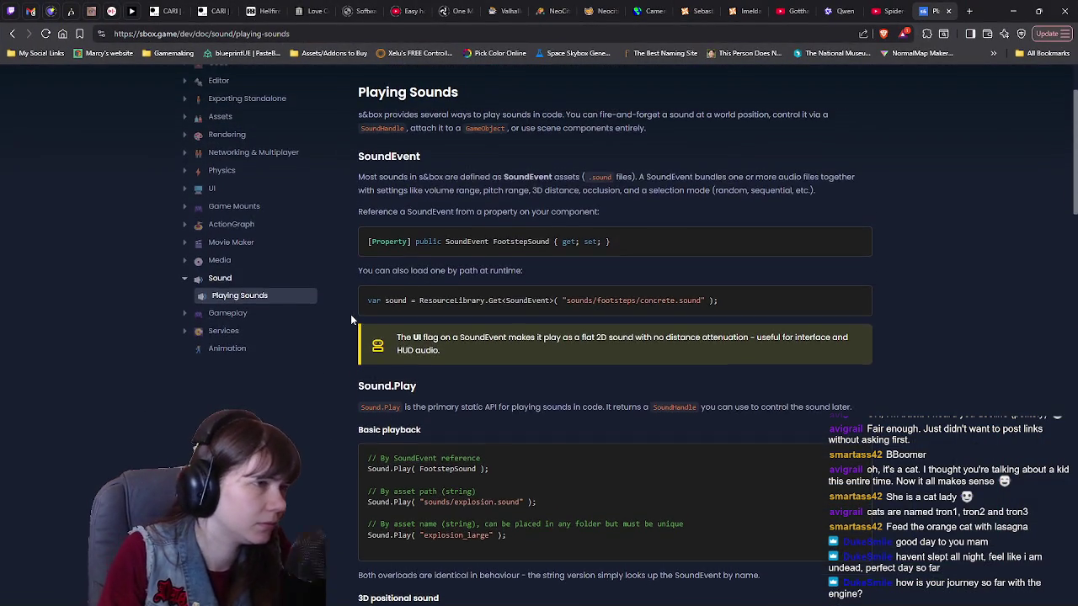
scroll(350, 319, "up", 3, "ctrl")
scroll(351, 319, "down", 3)
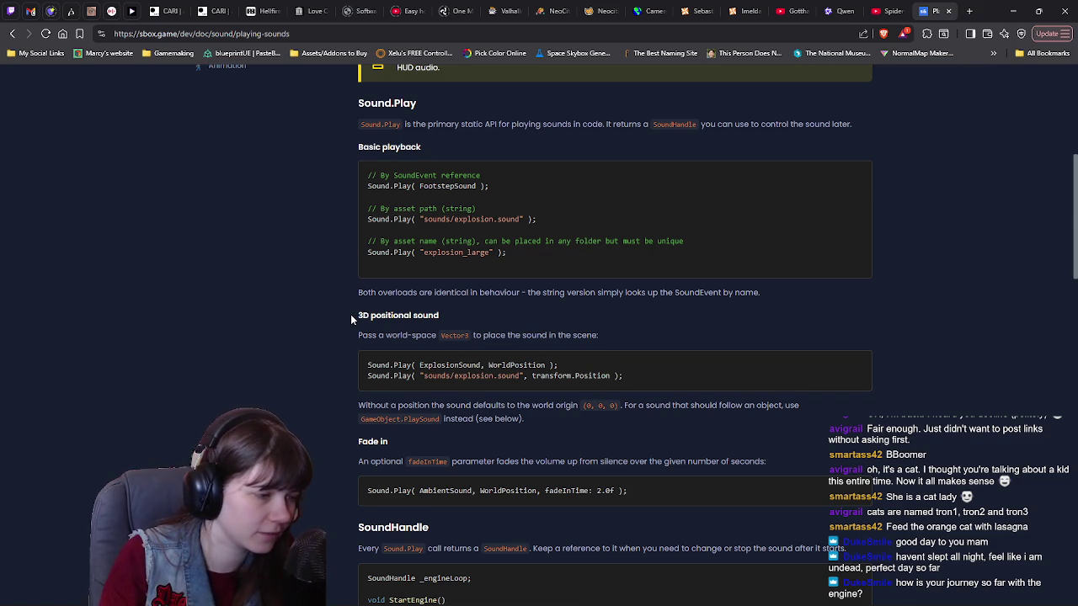
Read down through the Sound.Play, SoundHandle and GameObject.PlaySound sections, then back toward the top.
scroll(351, 318, "down", 4)
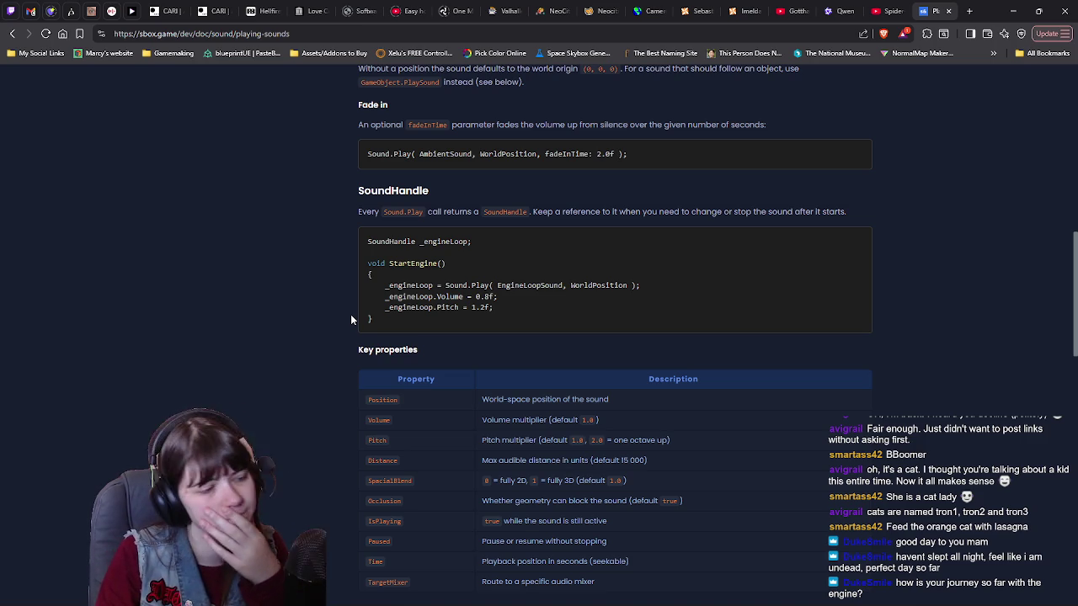
scroll(351, 319, "down", 2)
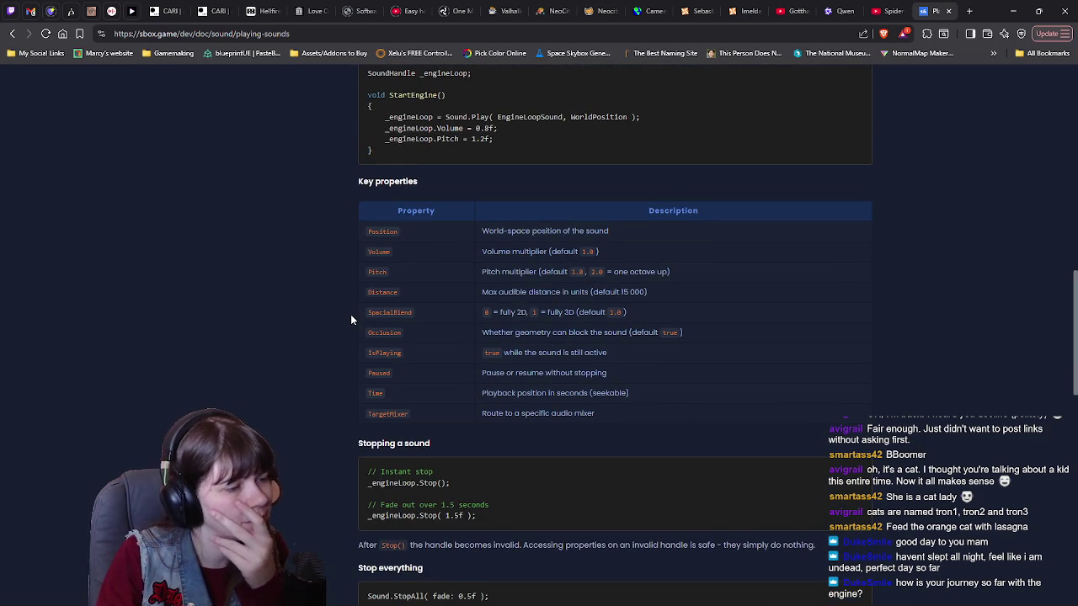
scroll(351, 319, "down", 2)
scroll(351, 319, "down", 2)
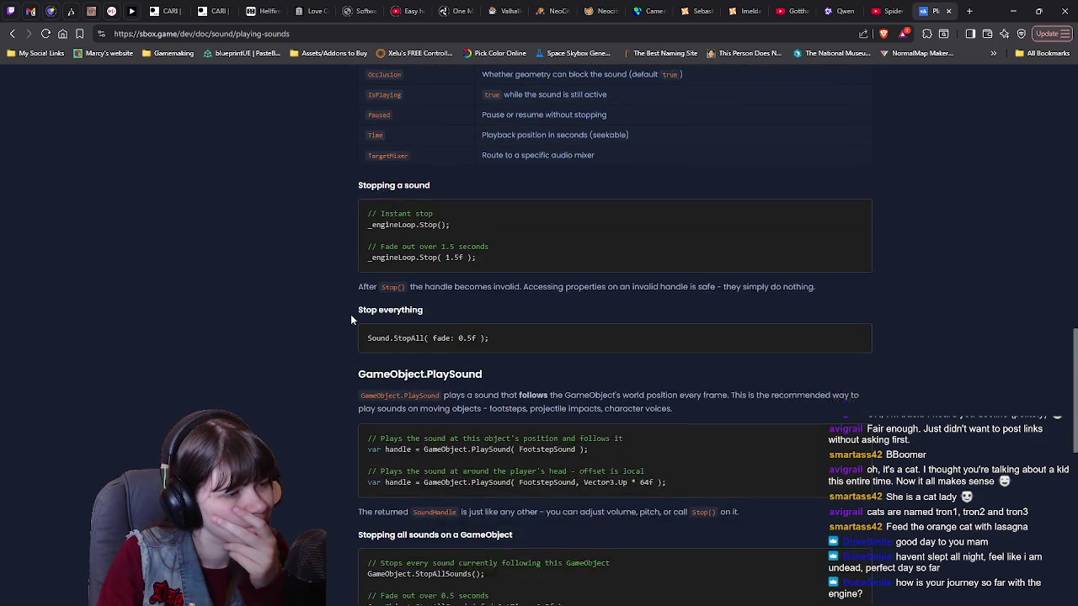
scroll(324, 318, "down", 1)
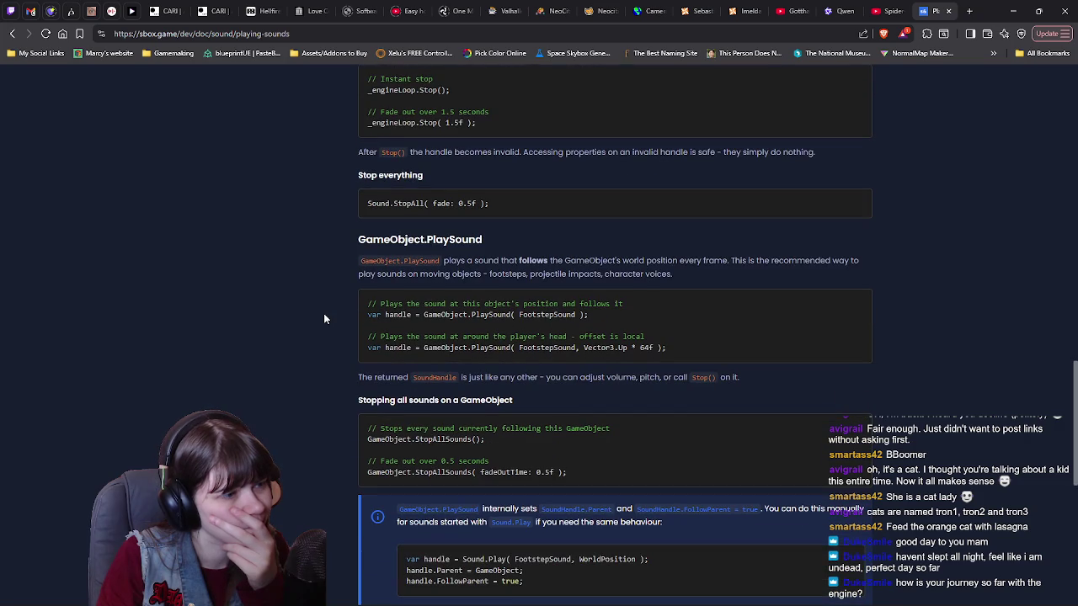
scroll(325, 318, "up", 5)
scroll(324, 318, "up", 15)
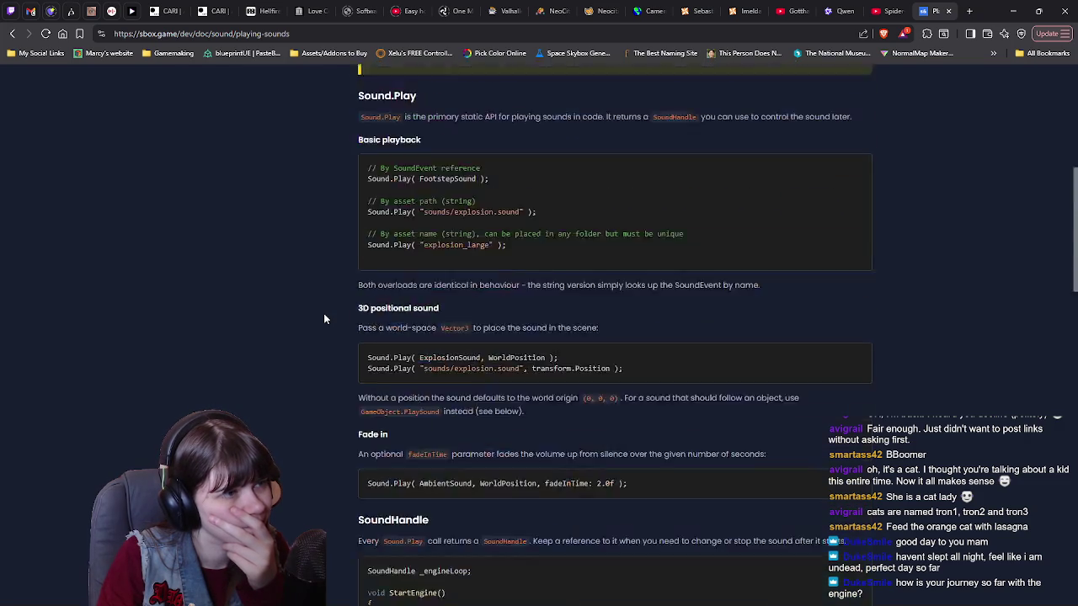
scroll(335, 307, "down", 3)
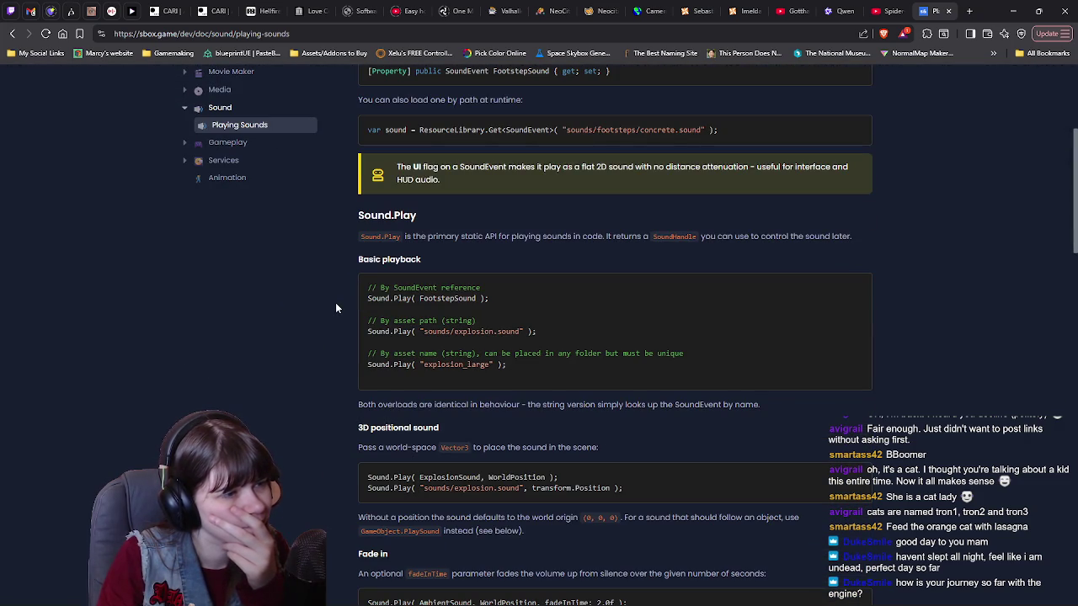
scroll(335, 307, "up", 4)
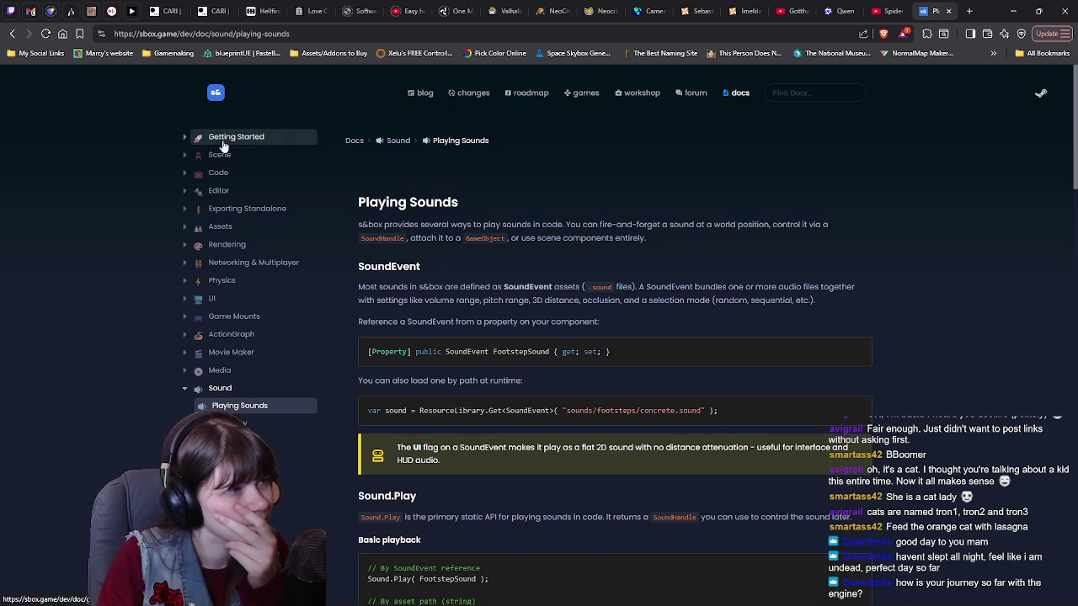
Browse the docs sidebar's Assets, Ready-to-use Assets, Resources and Gameplay sections.
left_click(186, 233)
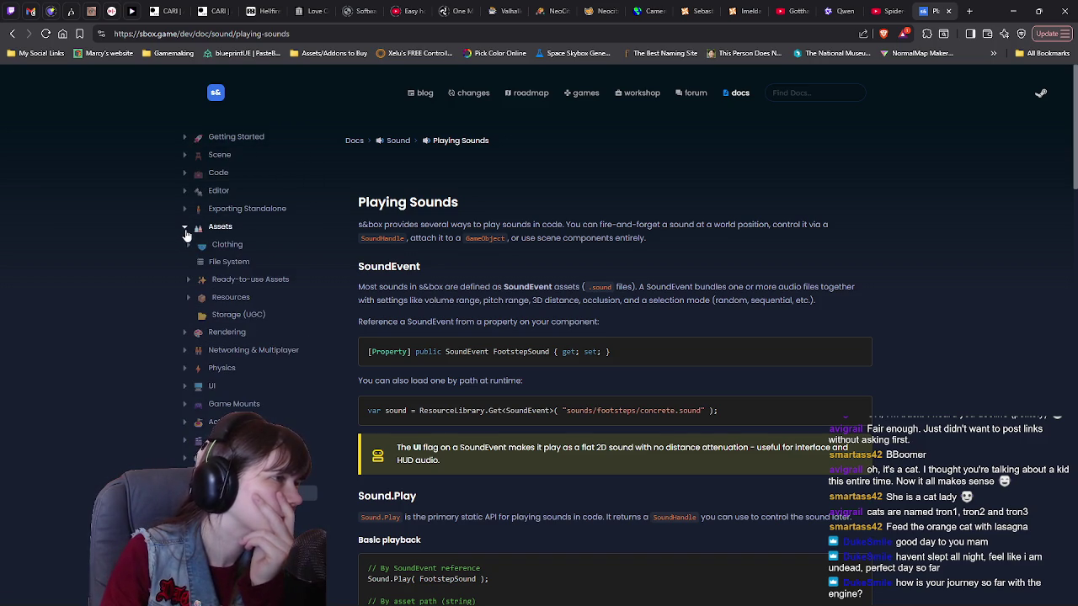
left_click(189, 280)
left_click(188, 281)
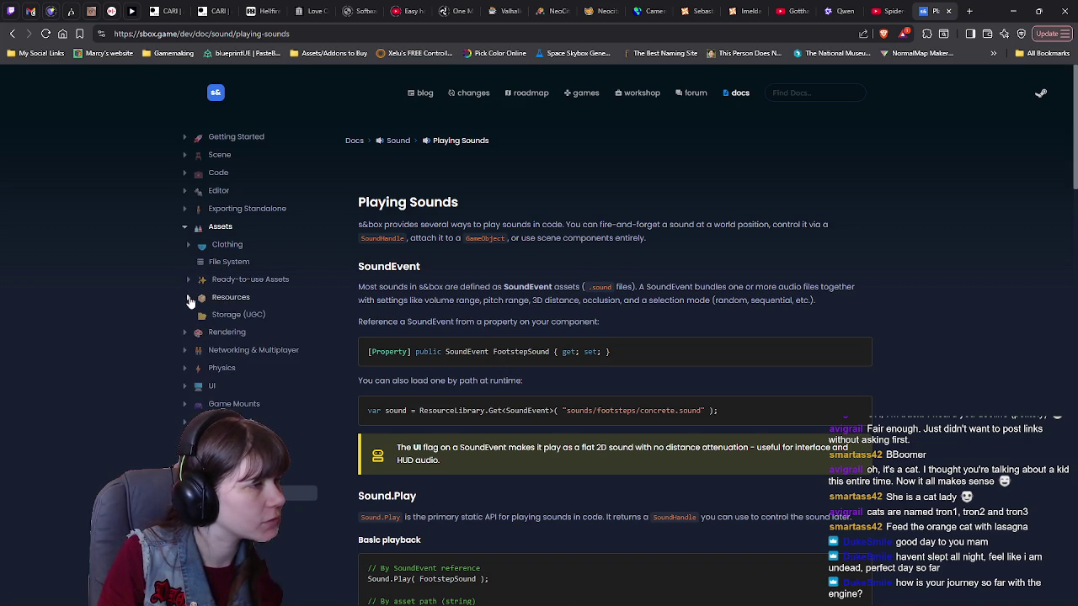
left_click(189, 301)
left_click(189, 301)
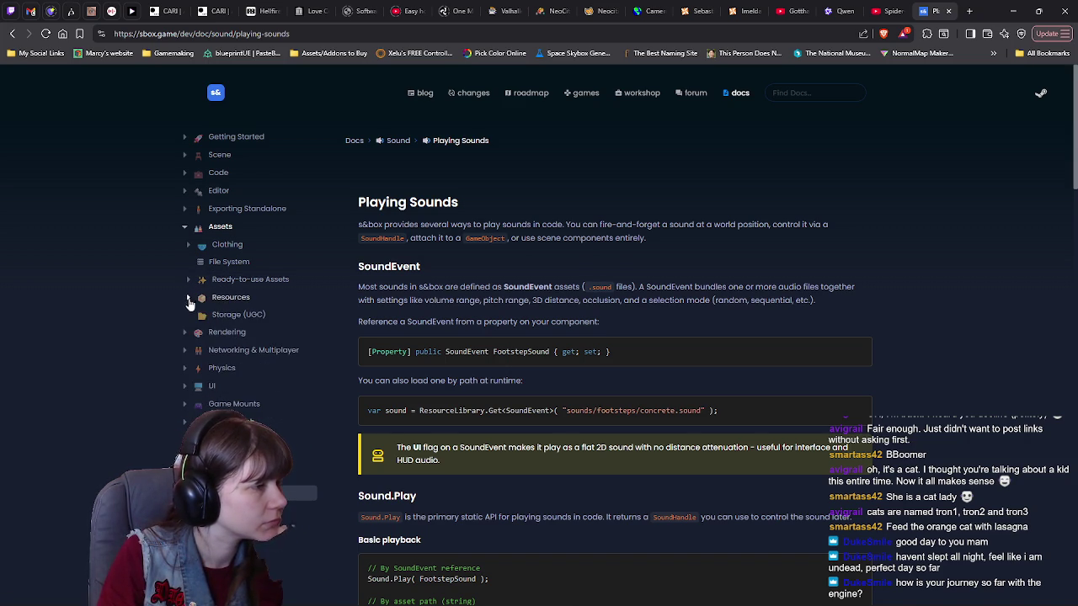
scroll(190, 300, "down", 2)
left_click(184, 398)
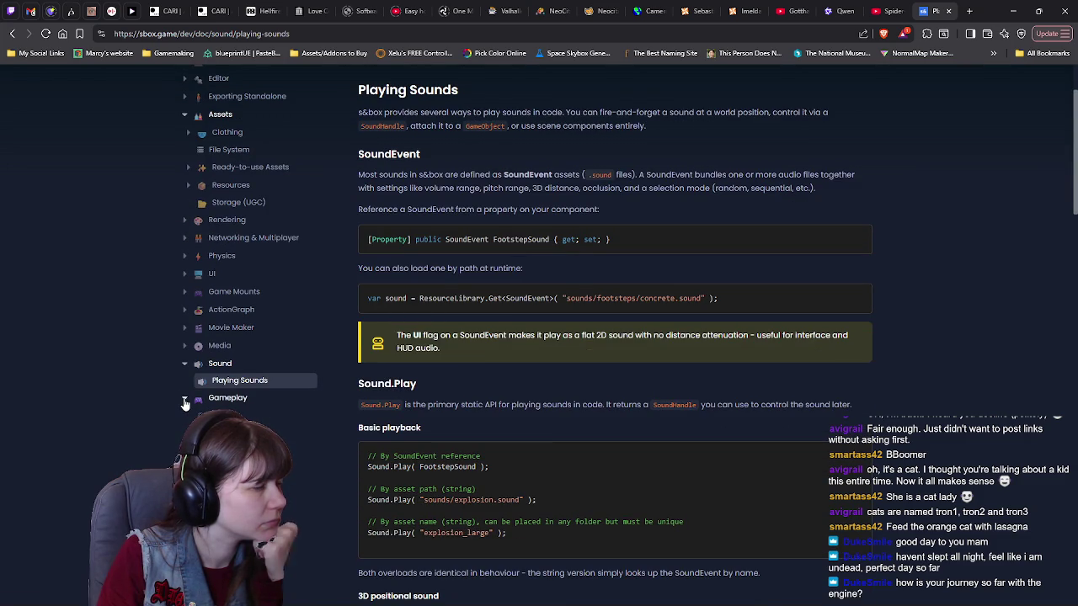
left_click(184, 399)
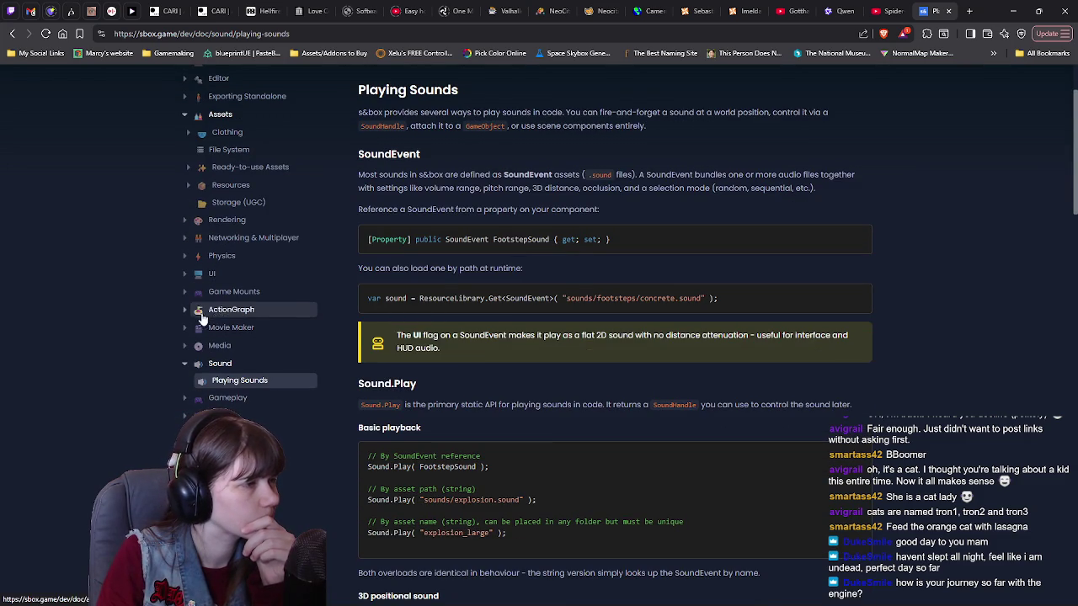
Read Supported Formats on the Media > Audio page, then return to the s&box editor.
left_click(194, 345)
left_click(229, 381)
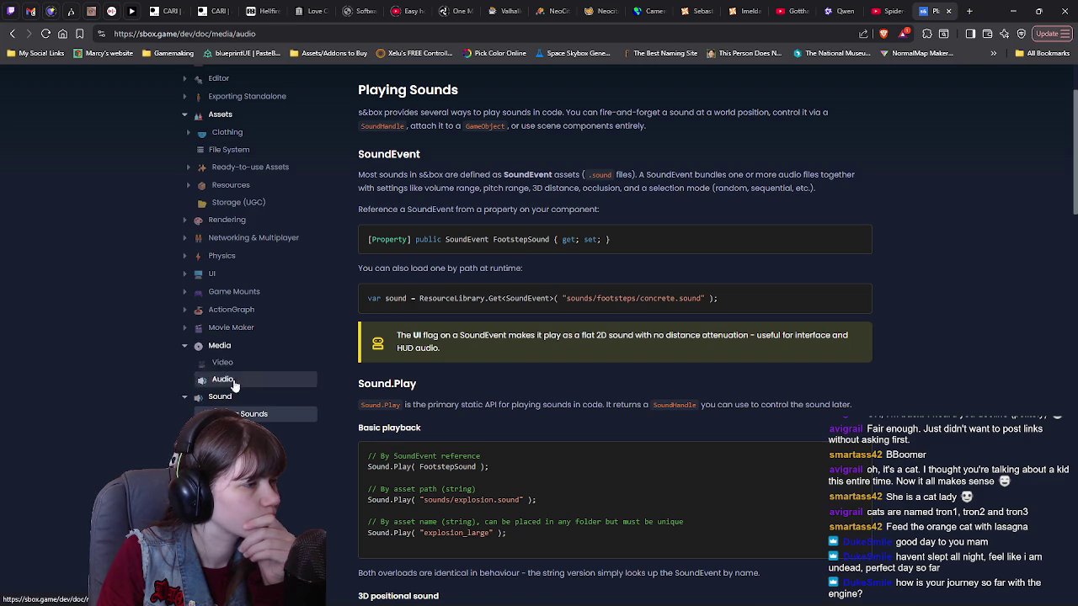
scroll(527, 231, "down", 1)
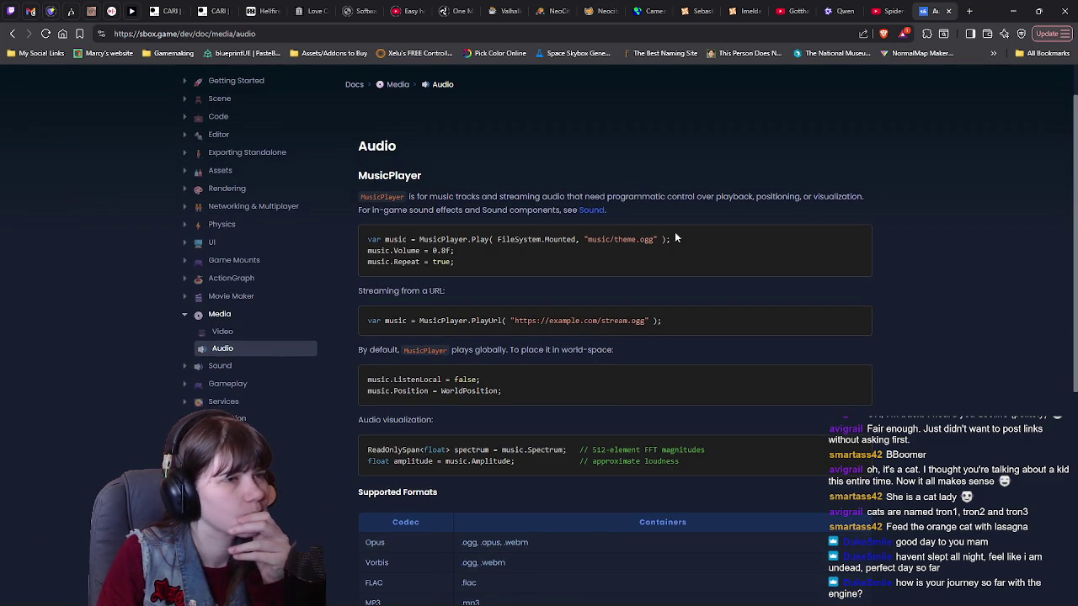
scroll(887, 232, "down", 4)
scroll(926, 318, "up", 2)
scroll(926, 318, "down", 1)
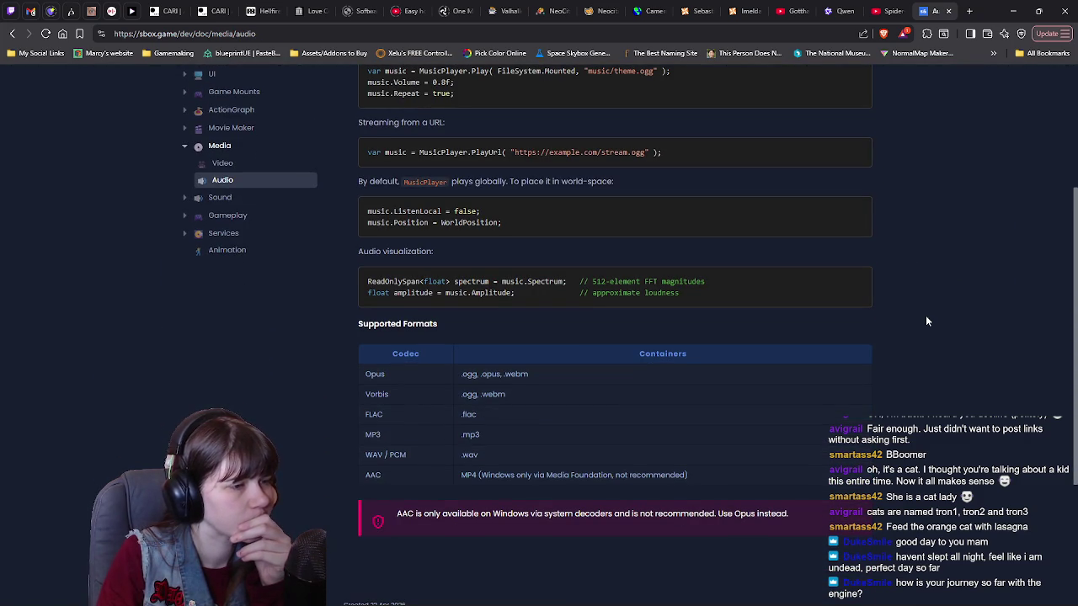
scroll(926, 321, "up", 1)
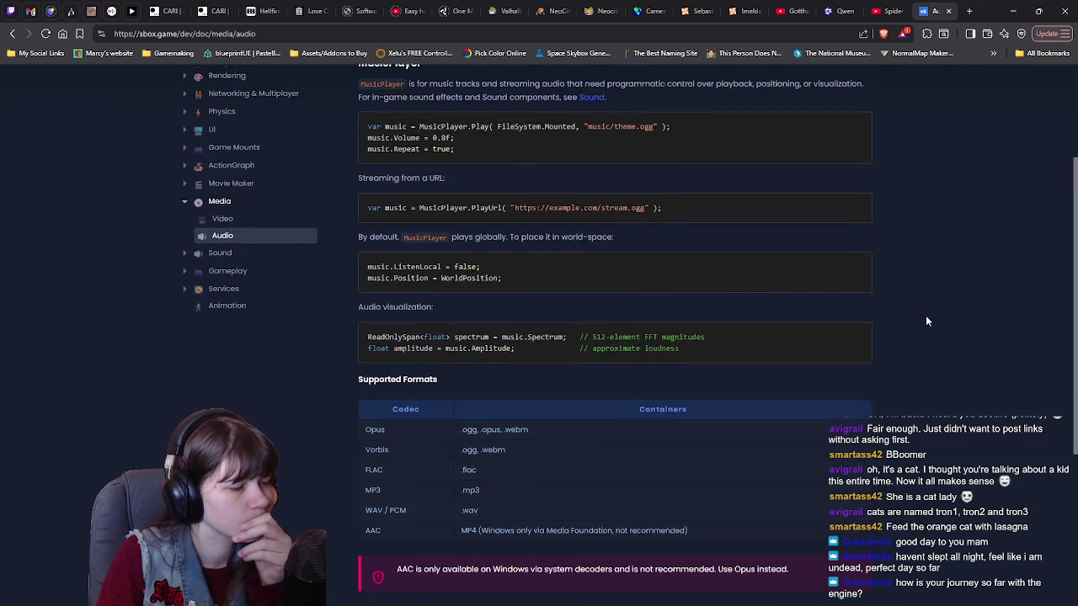
scroll(925, 321, "down", 2)
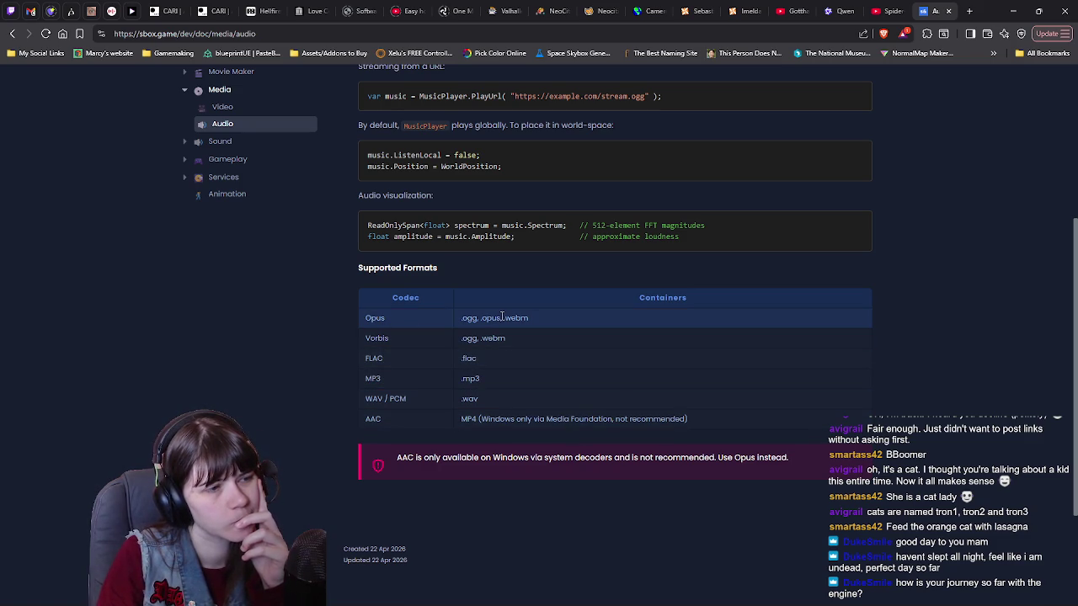
scroll(902, 358, "up", 4)
scroll(911, 362, "down", 1)
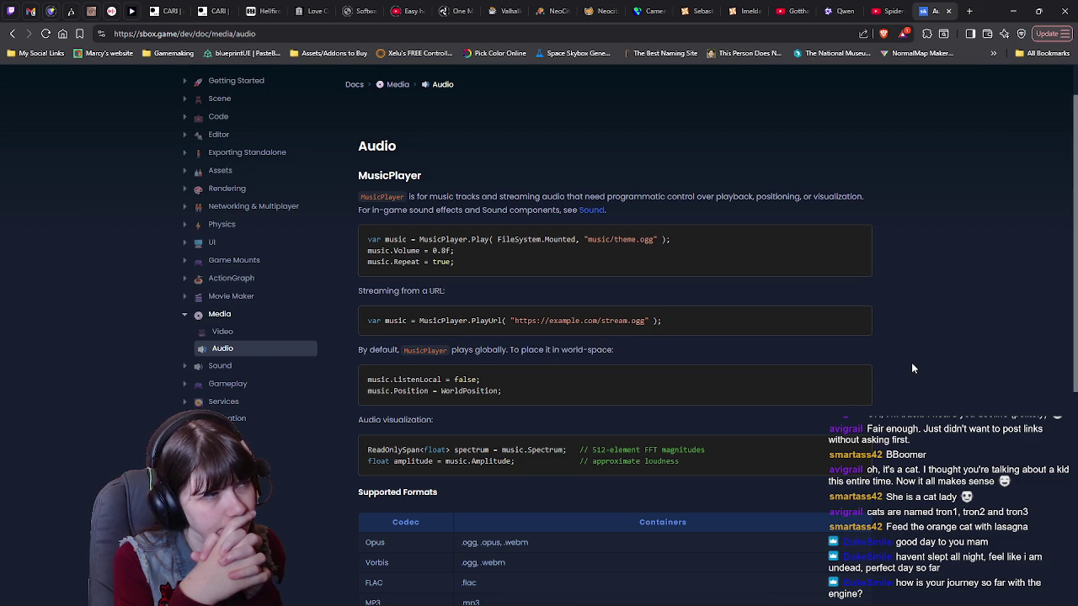
key("alt+Tab")
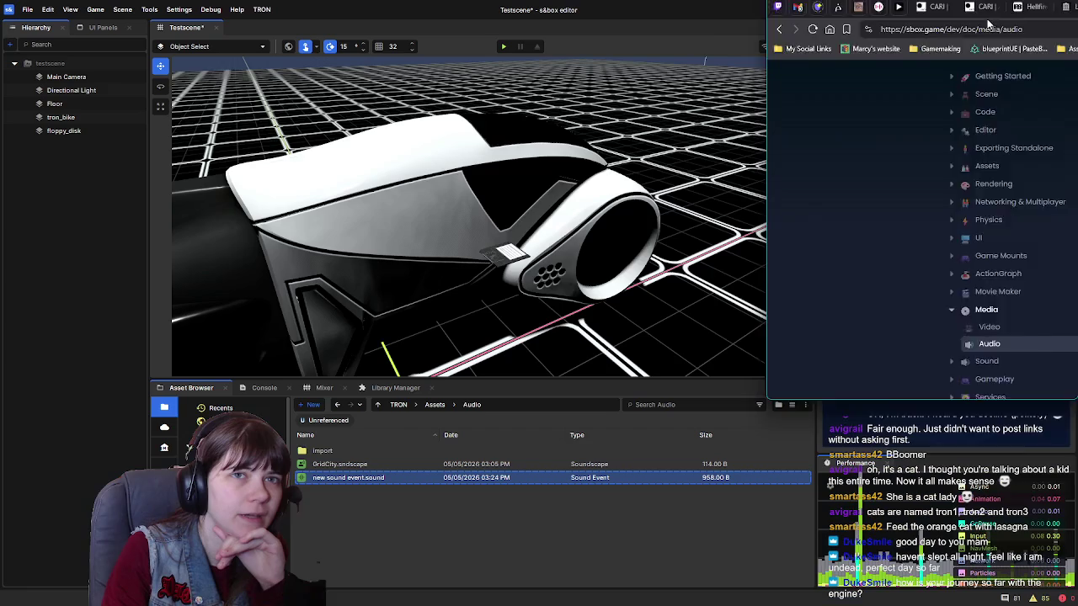
Save the sound event while switching to GridCity.soundscape, then add and expand a new Sting Sounds entry.
left_click(374, 466)
left_click(499, 217)
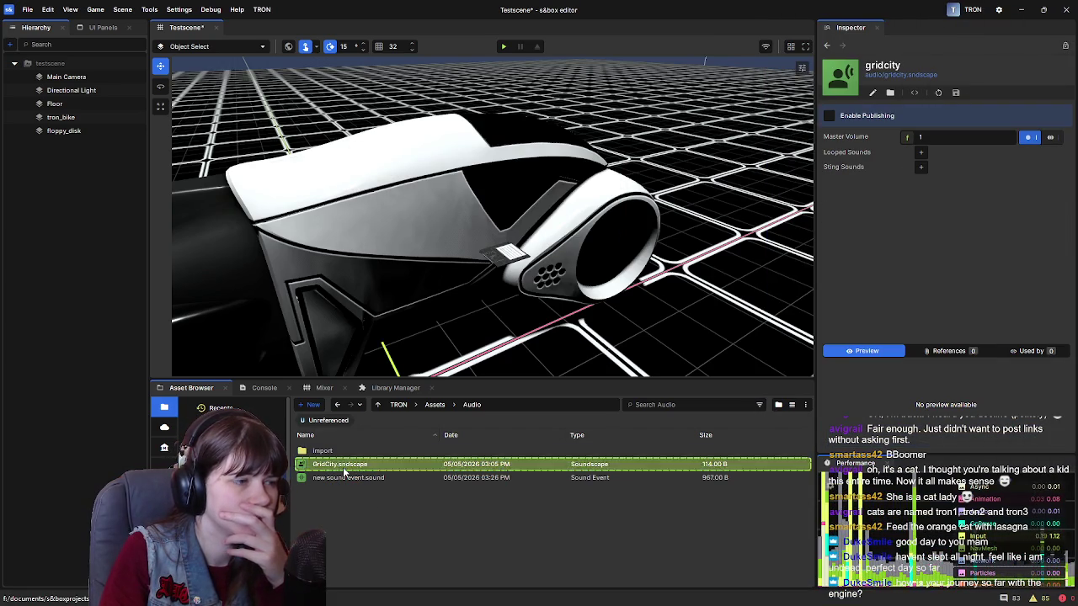
left_click(920, 166)
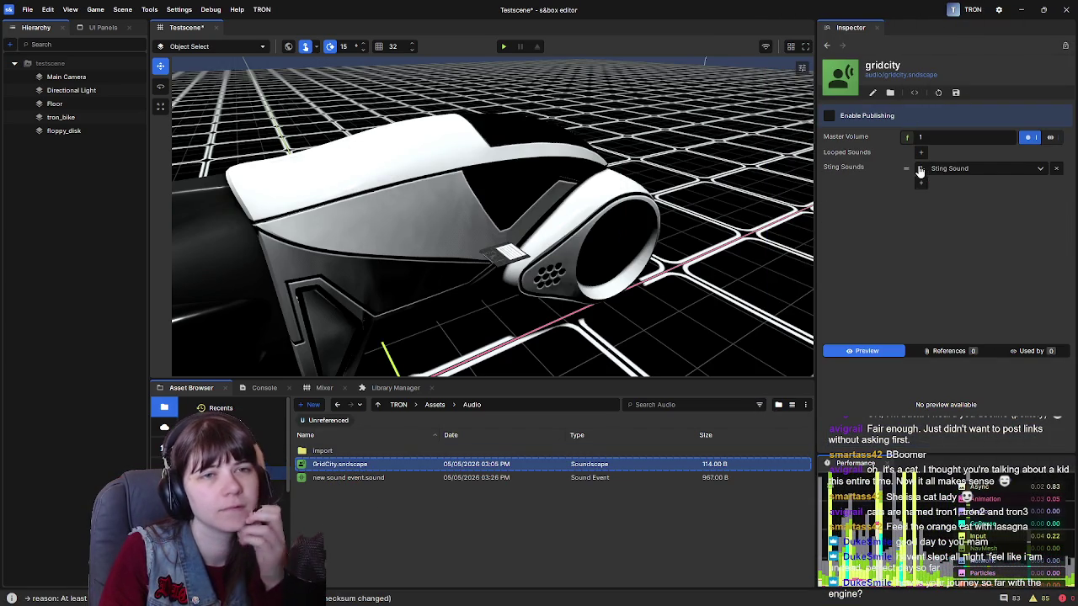
left_click(951, 171)
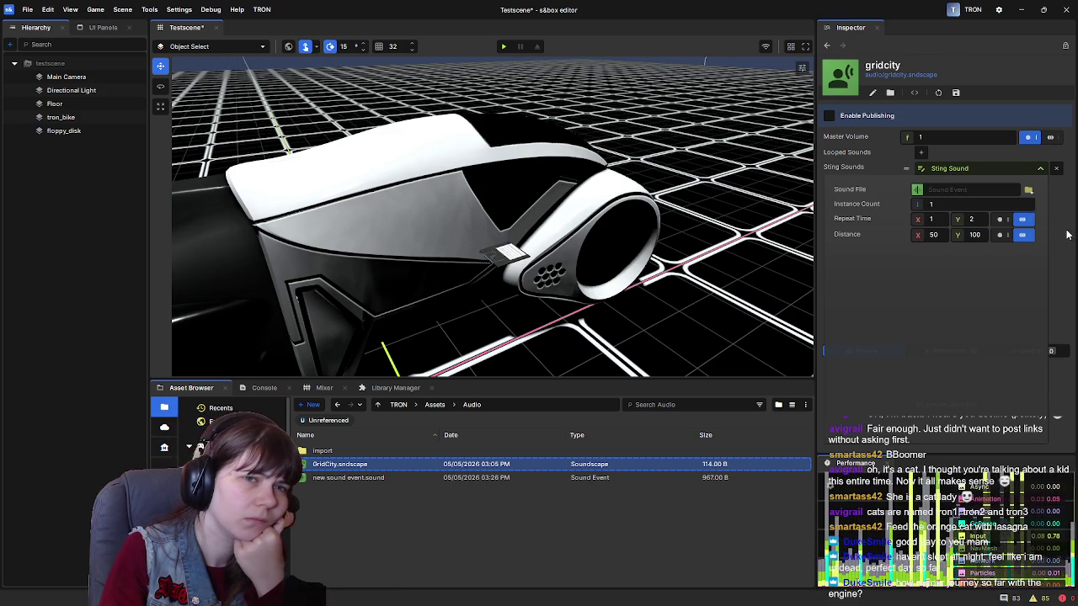
Collapse the sting sound entry's settings and open the Import audio folder.
left_click(1040, 172)
left_click(1039, 174)
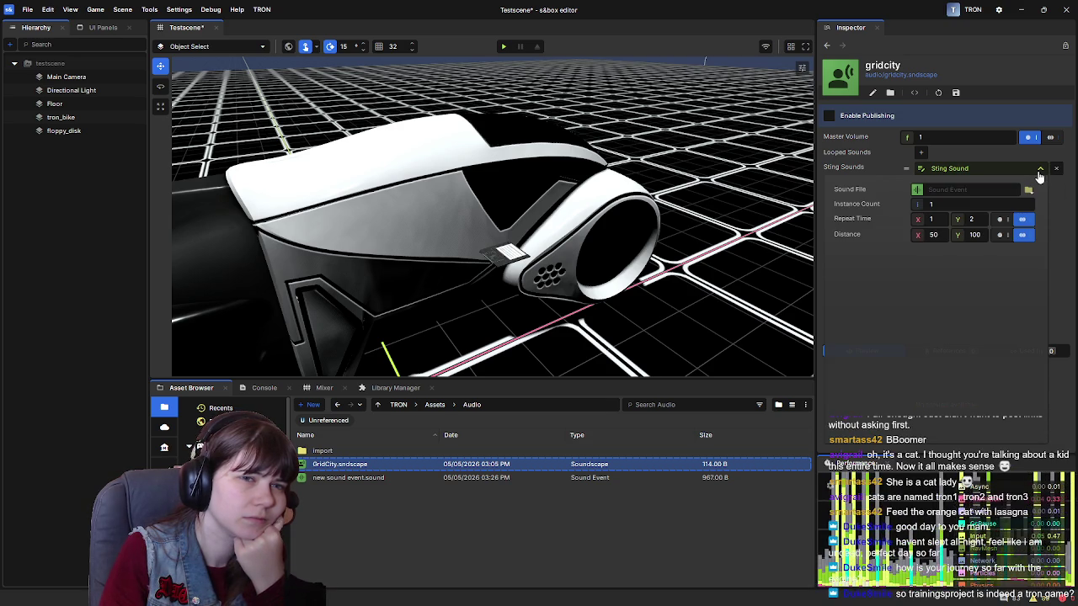
left_click(1040, 171)
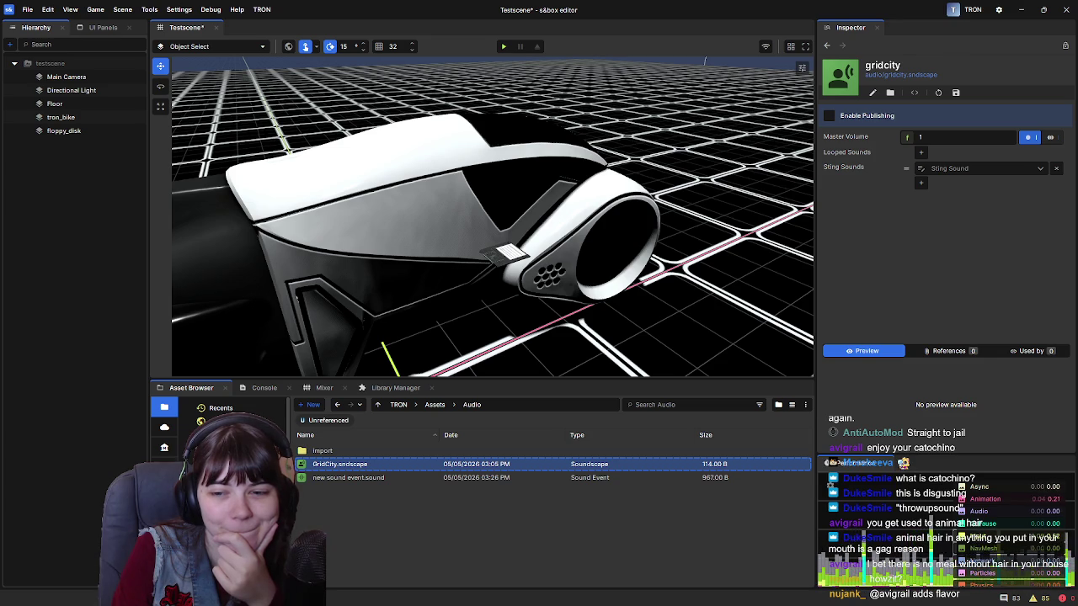
double_click(322, 450)
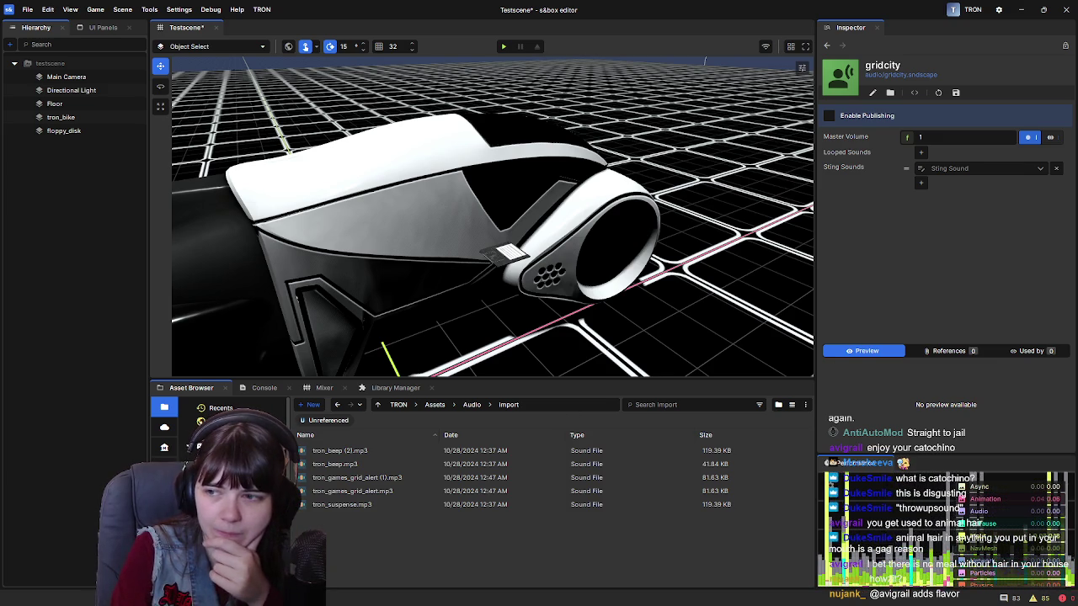
Create a new folder named Transportation inside Import.
right_click(376, 538)
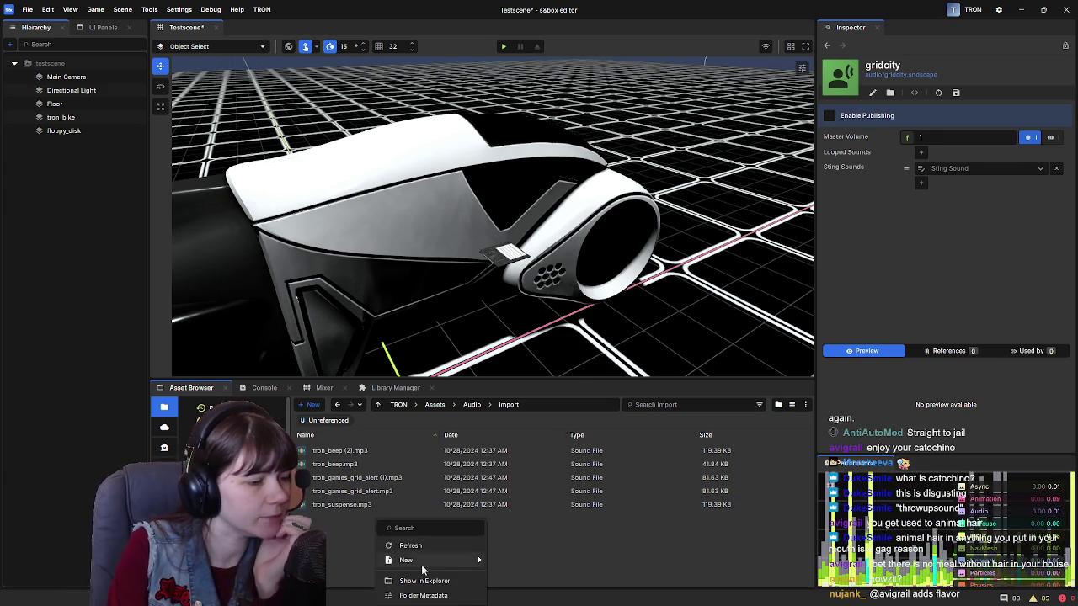
mouse_move(454, 560)
left_click(529, 389)
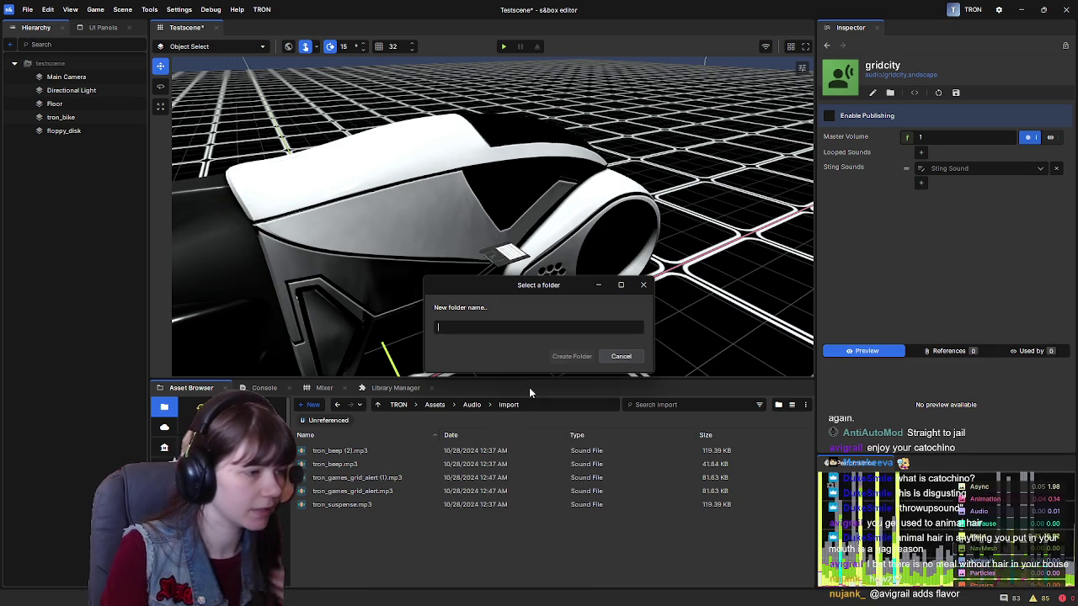
type("Transc")
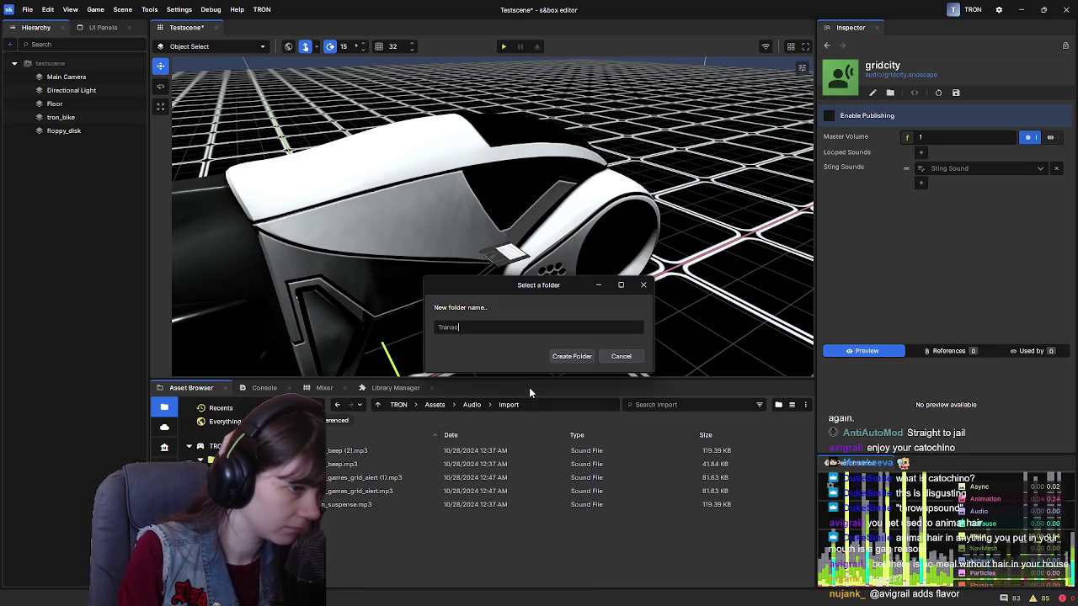
key("BackSpace")
type("por")
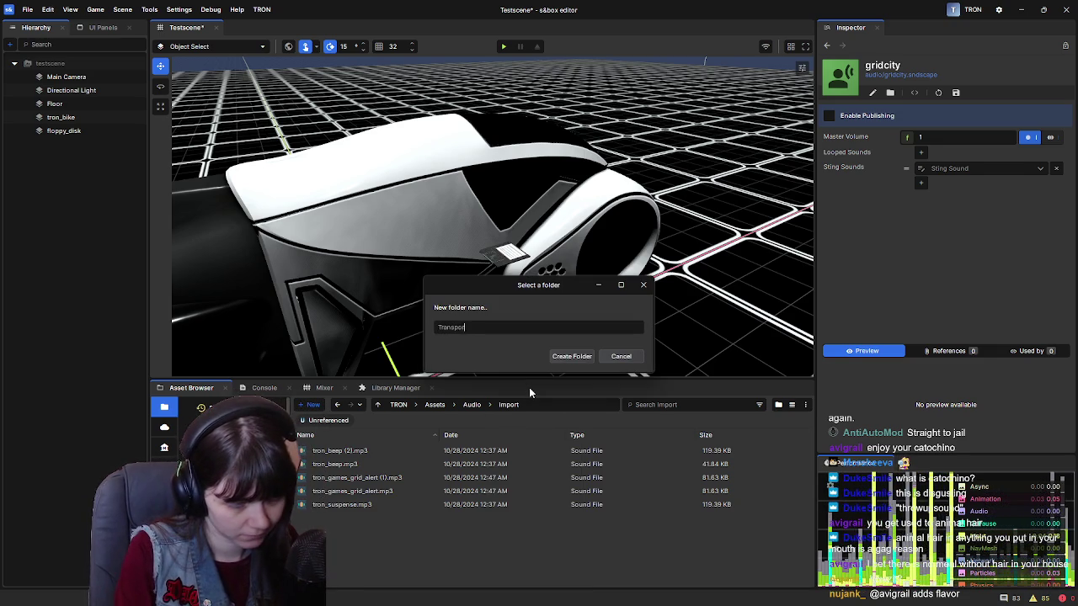
type("tation")
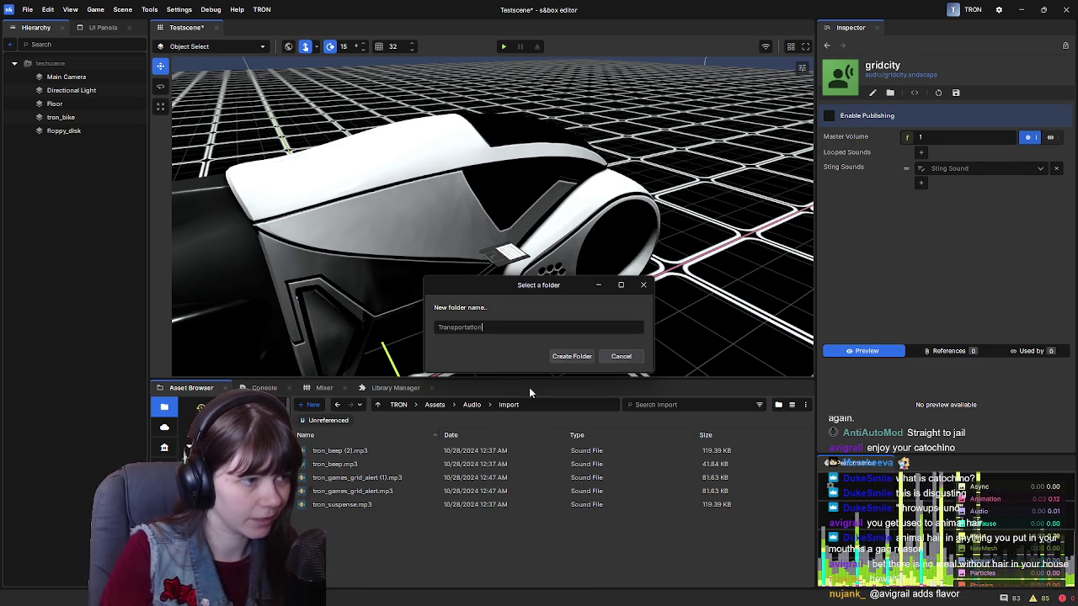
left_click(575, 358)
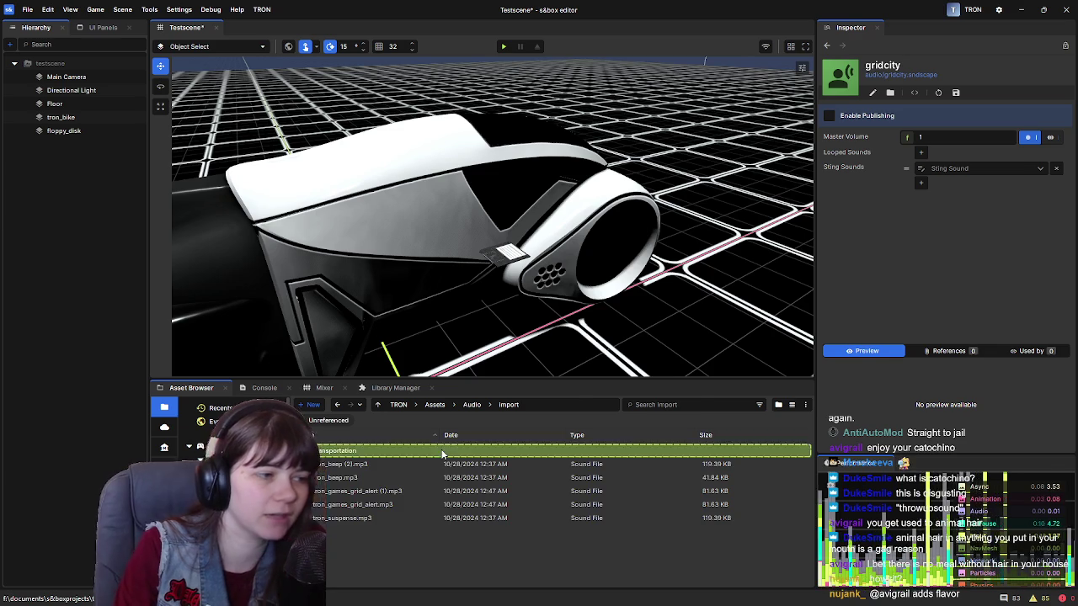
Add TRON_recognizer_flying_by.mp3 to the Transportation folder and select it.
double_click(539, 450)
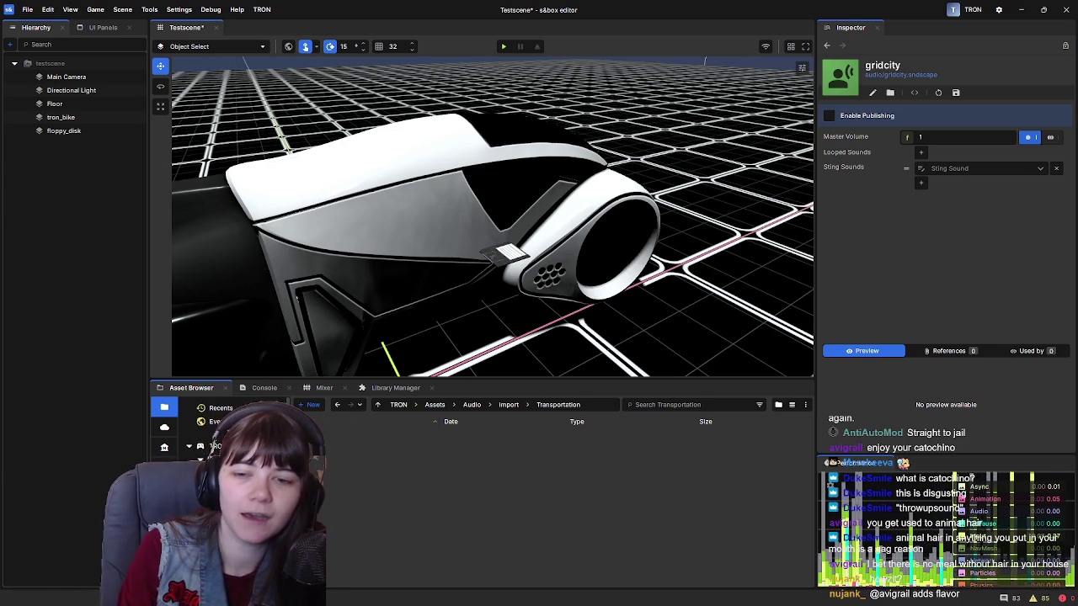
left_click_drag(713, 431, 517, 476)
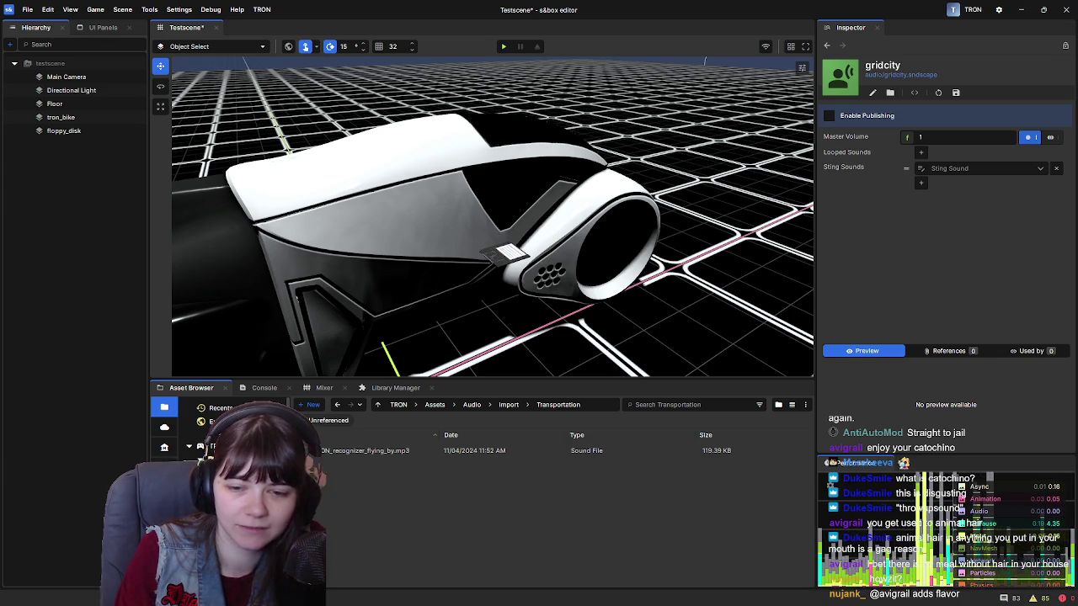
left_click(413, 455)
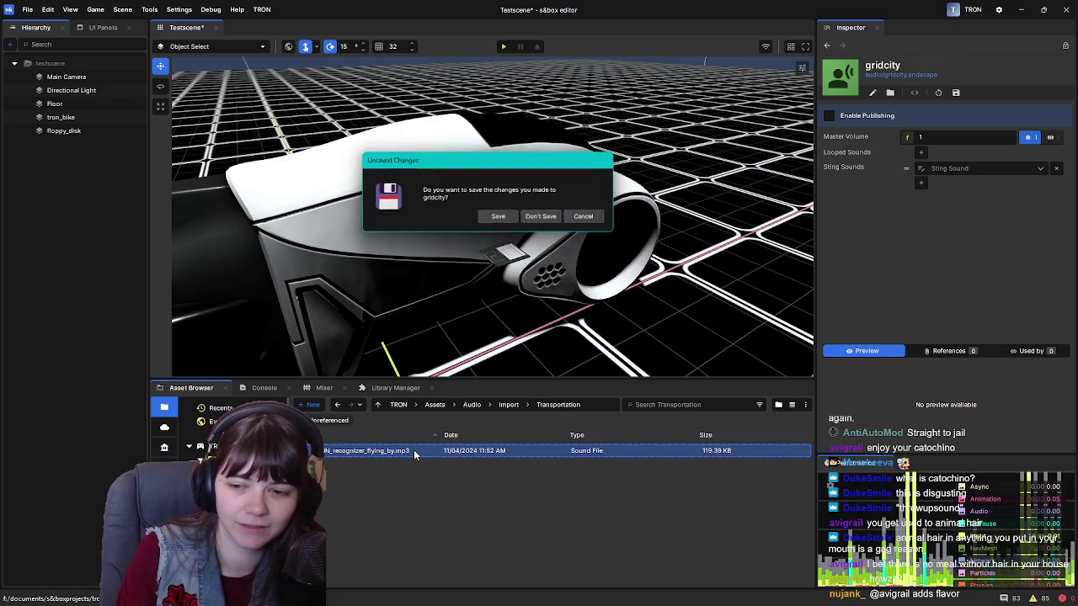
left_click(500, 218)
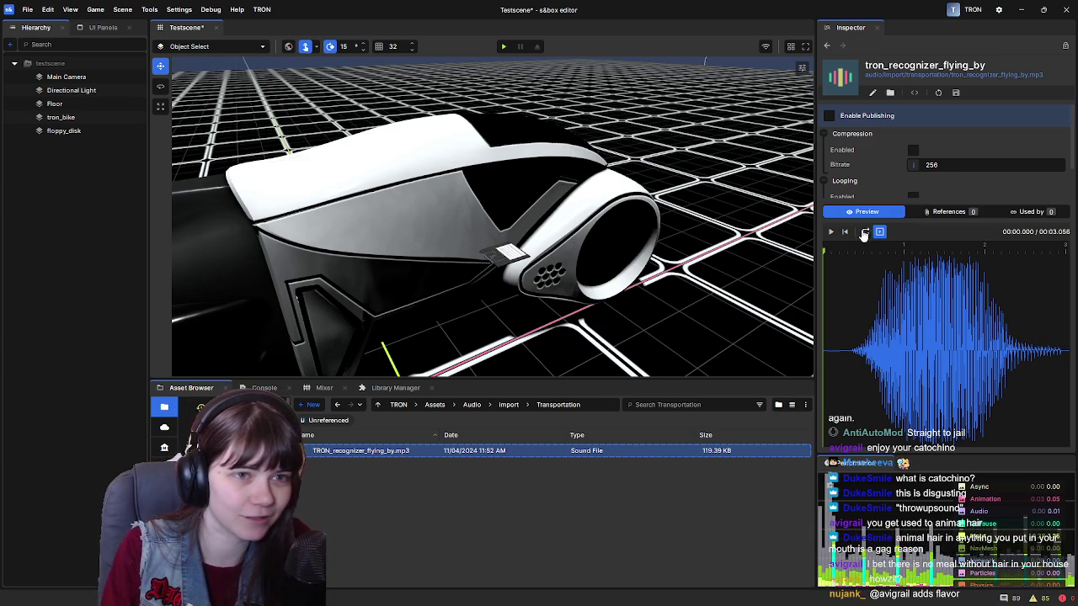
left_click(830, 233)
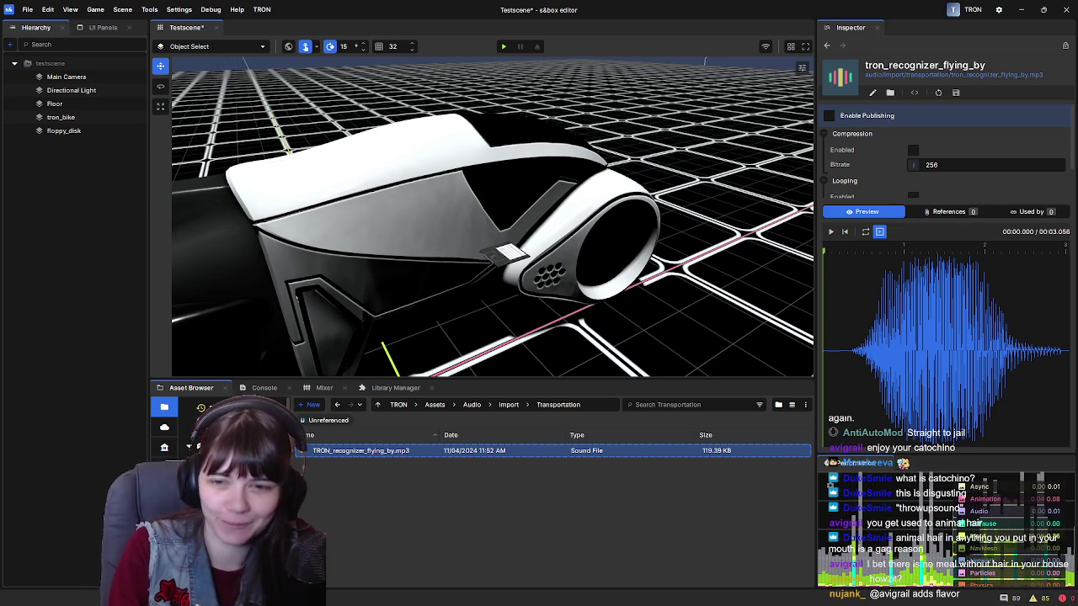
left_click(509, 405)
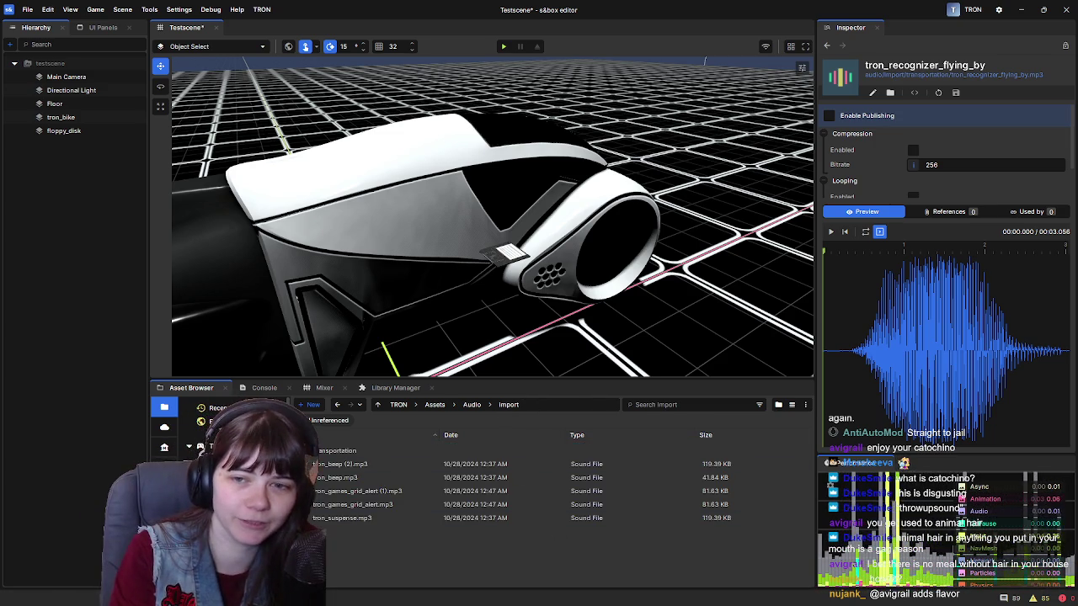
Move the file window off the editor and preview the tron_suspense sound in Import.
right_click(404, 545)
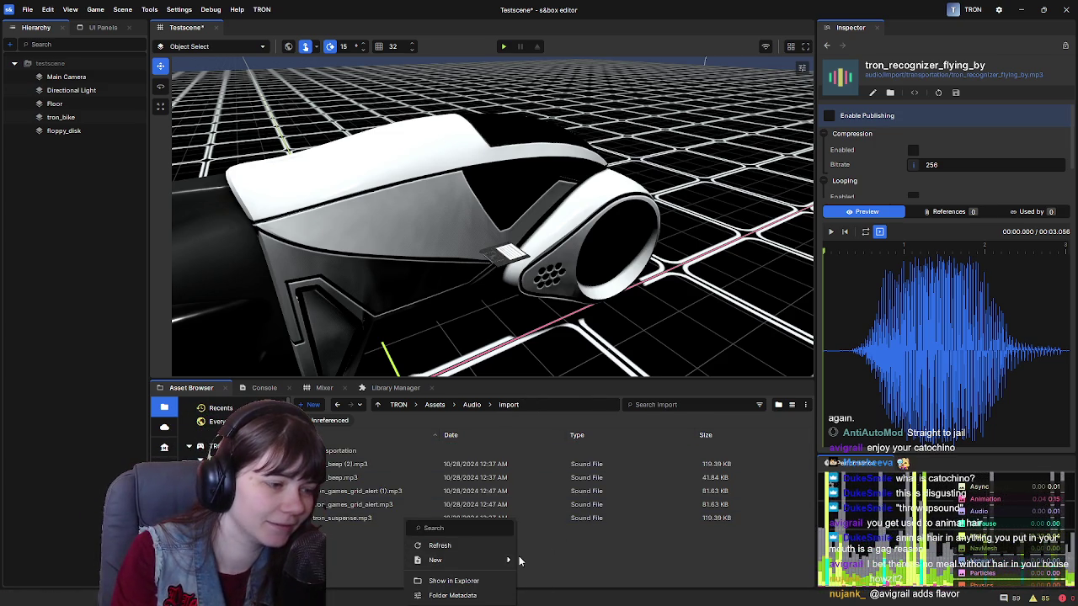
left_click(715, 548)
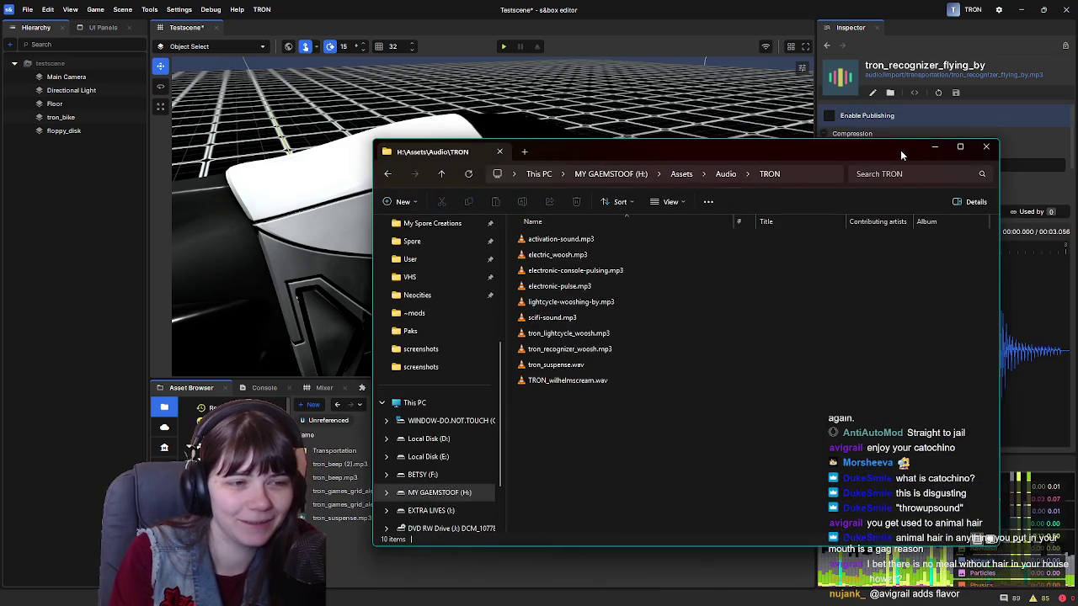
left_click_drag(900, 149, 829, 133)
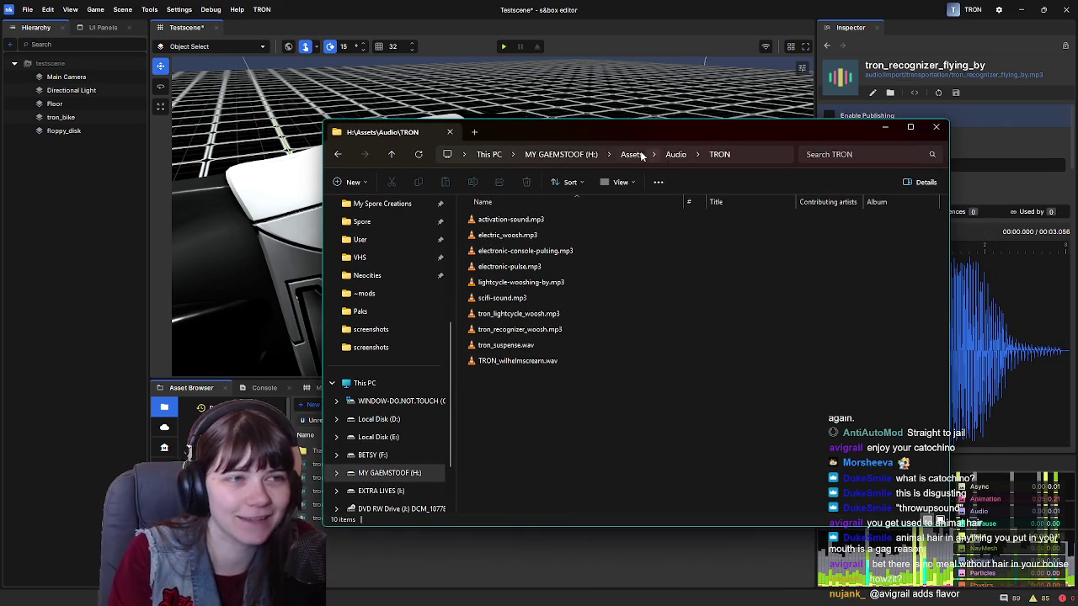
left_click_drag(744, 142, 1077, 123)
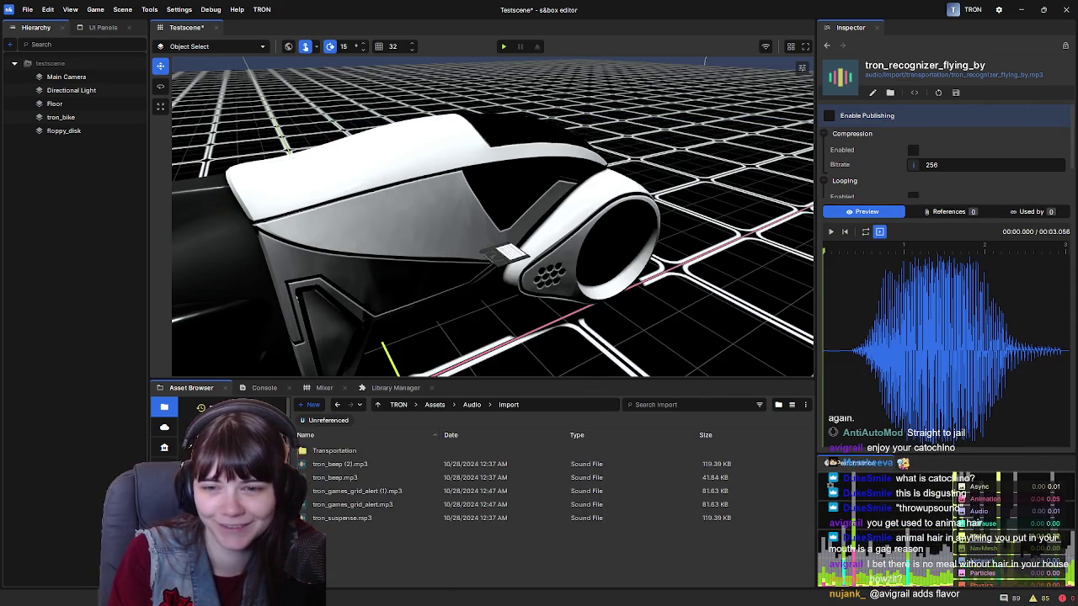
left_click(383, 520)
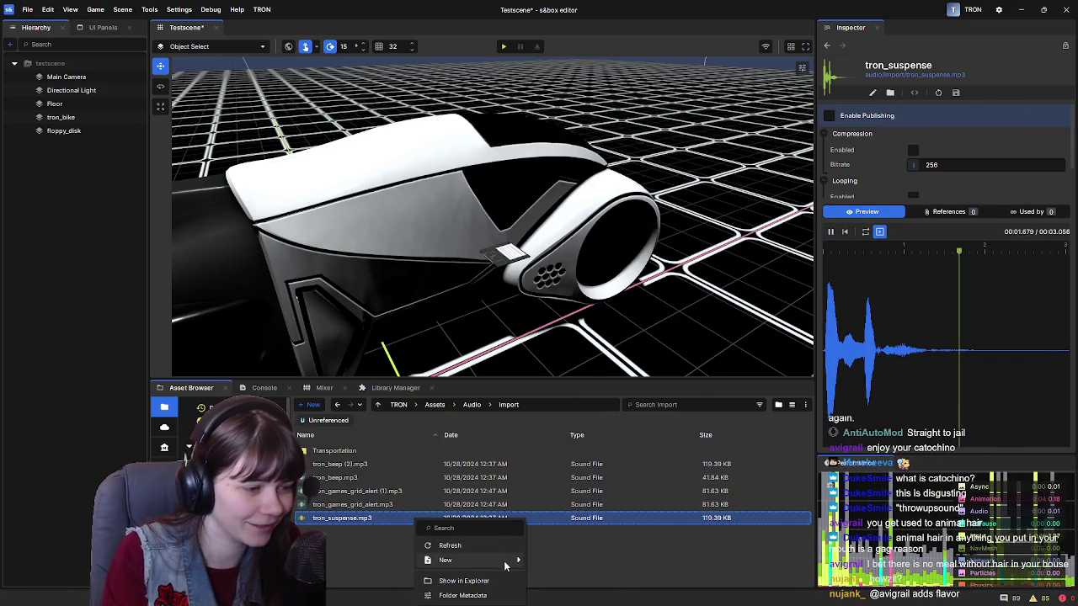
mouse_move(505, 560)
left_click(575, 404)
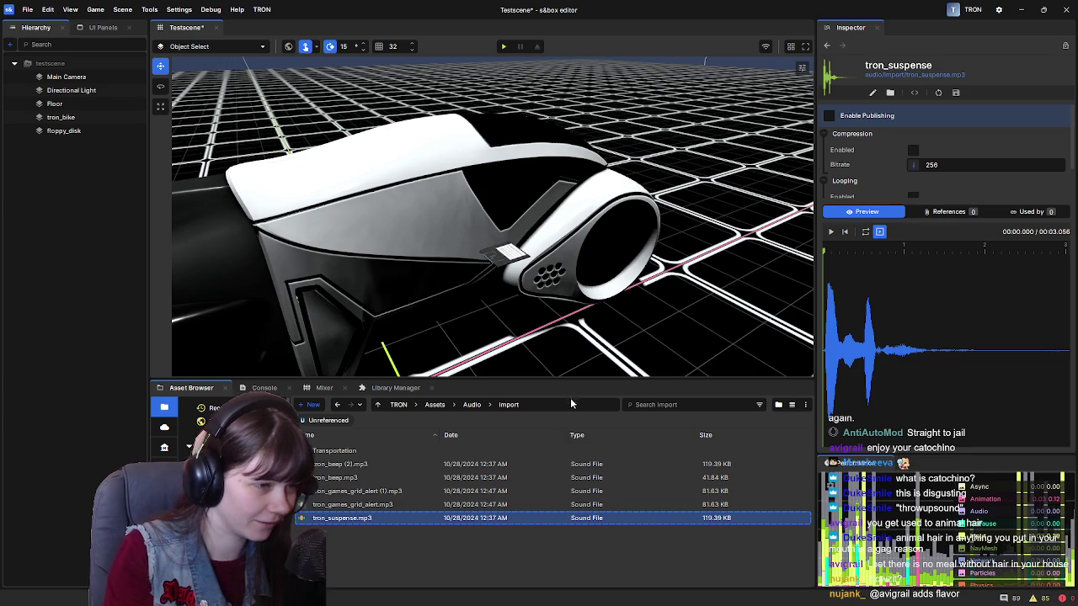
Create the new TRON folder inside Import and open it.
right_click(386, 552)
mouse_move(471, 562)
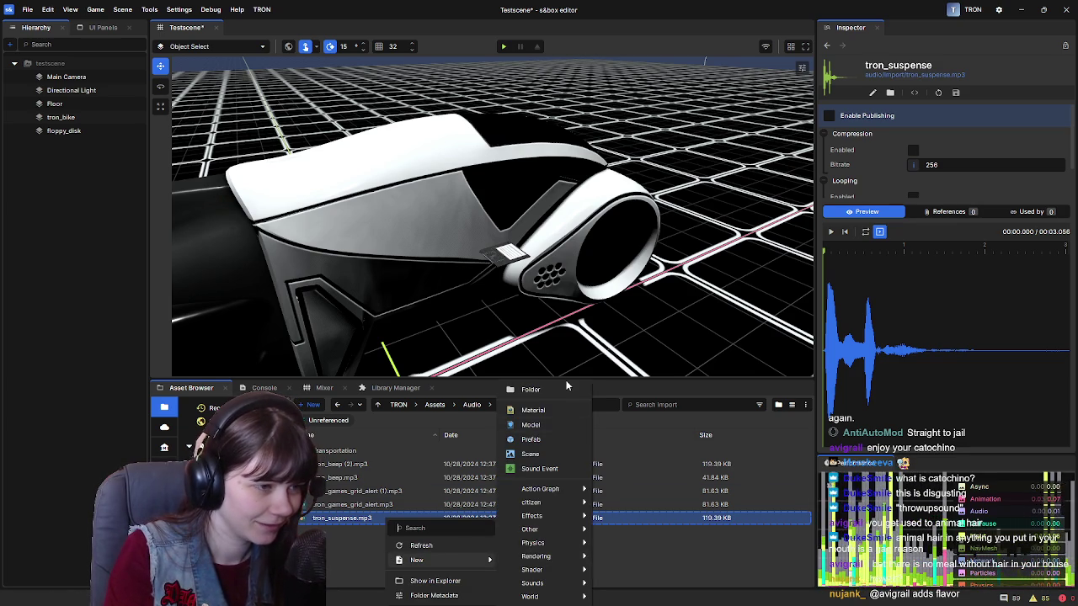
left_click(569, 388)
type("Transportation")
type("TRON")
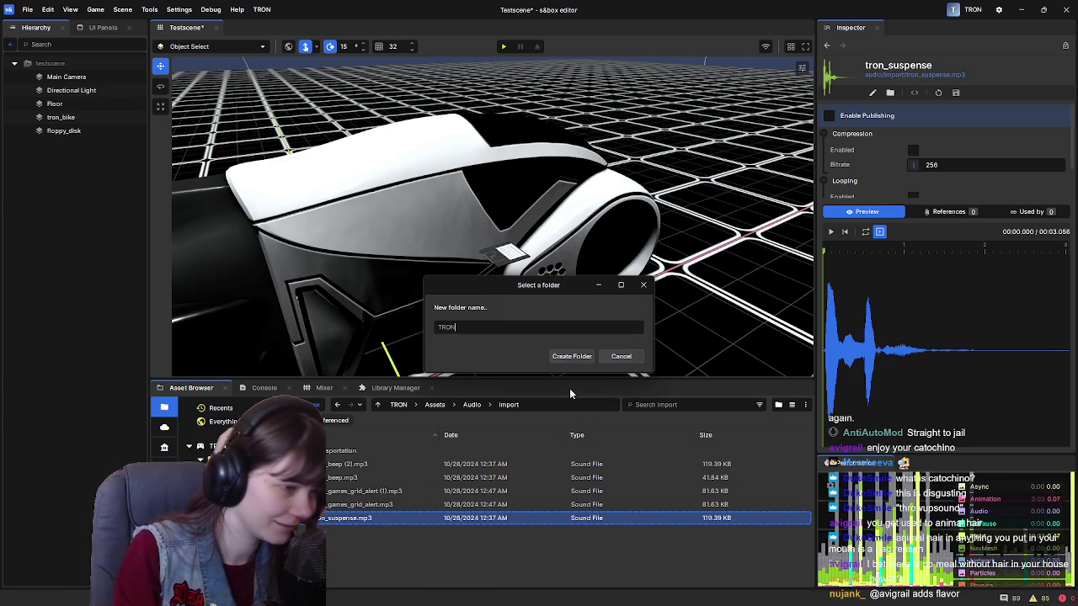
key("Return")
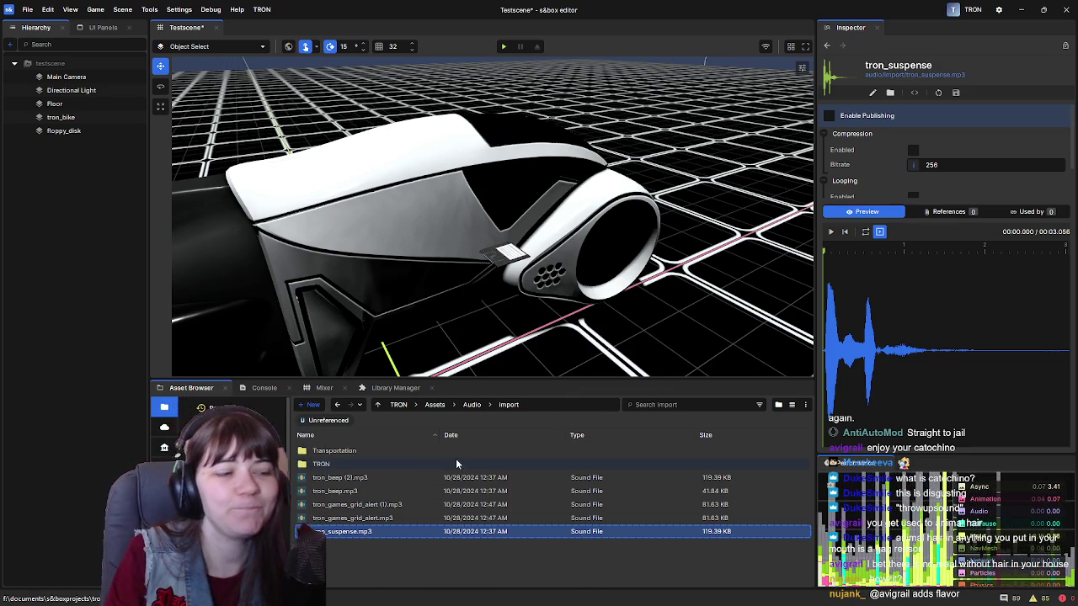
double_click(474, 462)
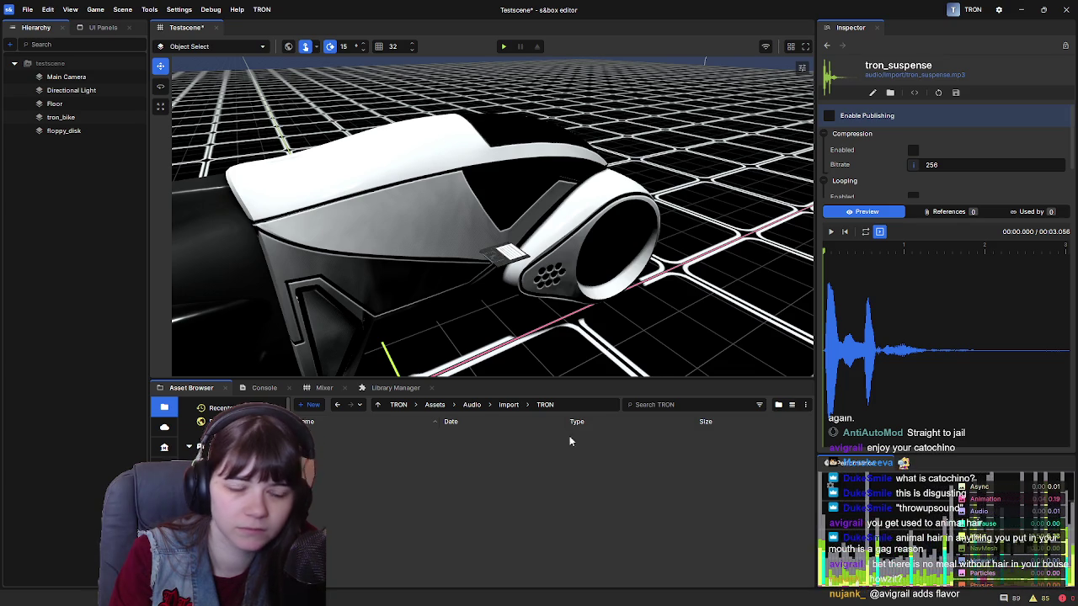
Go back to Import, open Transportation and preview the recognizer fly-by sound.
left_click(508, 405)
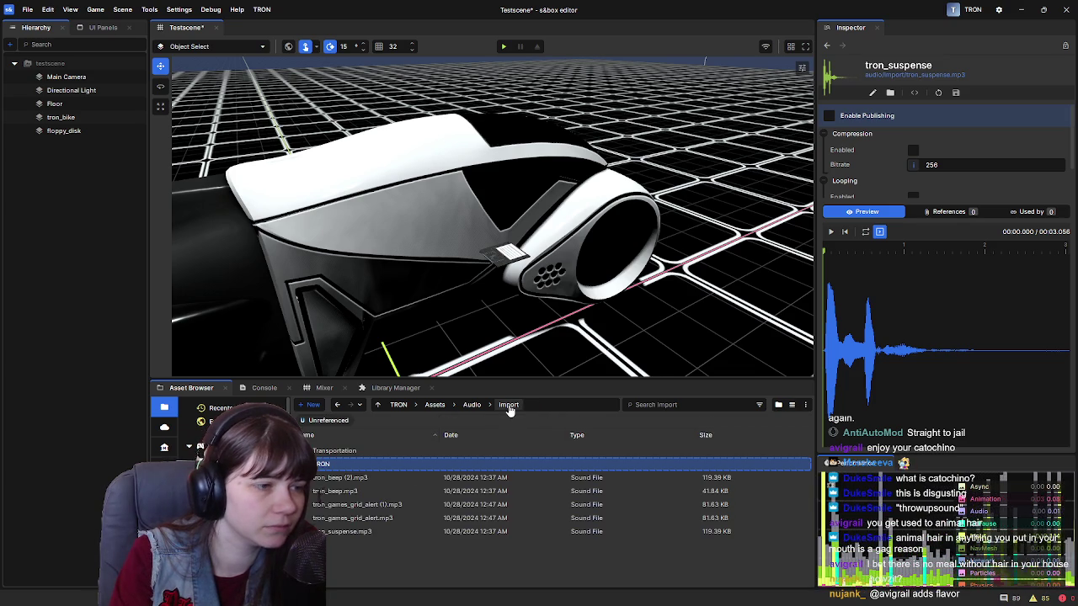
double_click(372, 451)
left_click(373, 451)
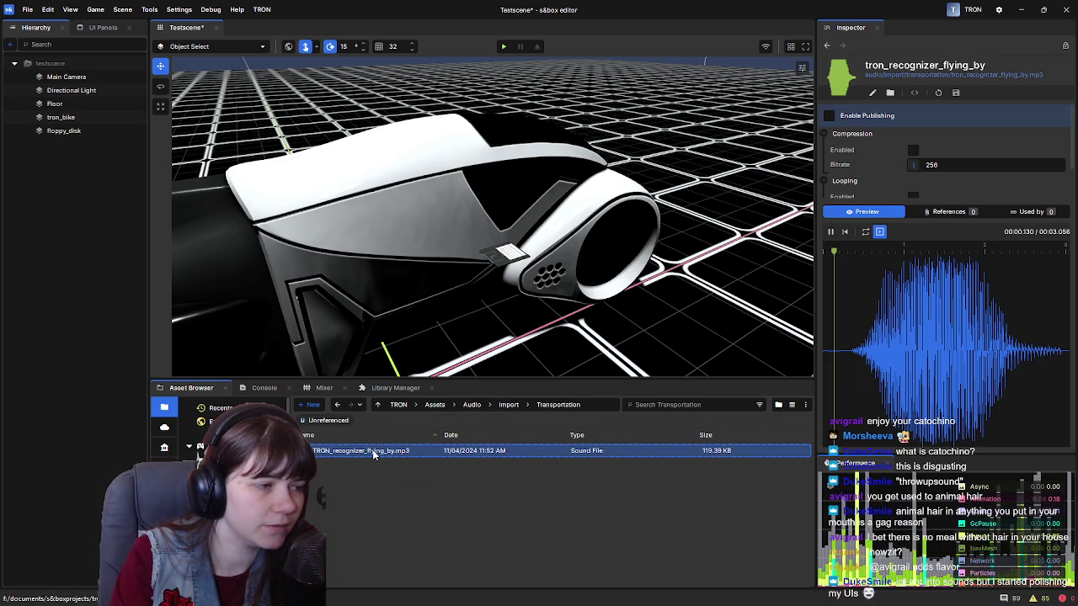
Copy the recognizer sound's relative path, open Import > TRON and try pasting files there.
right_click(428, 452)
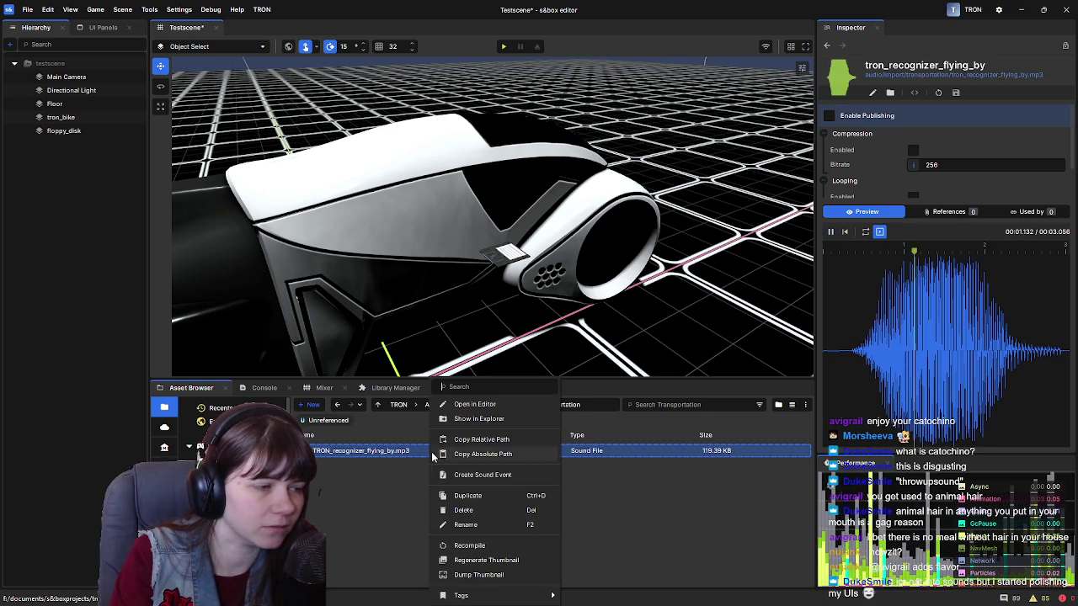
left_click(501, 439)
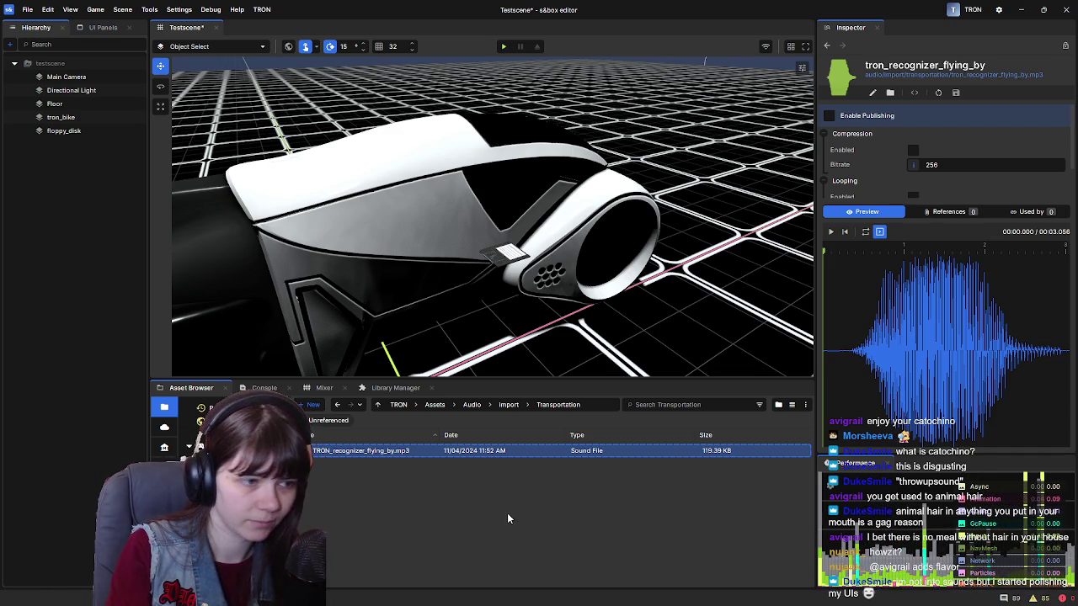
left_click(508, 404)
double_click(404, 468)
key("ctrl+v")
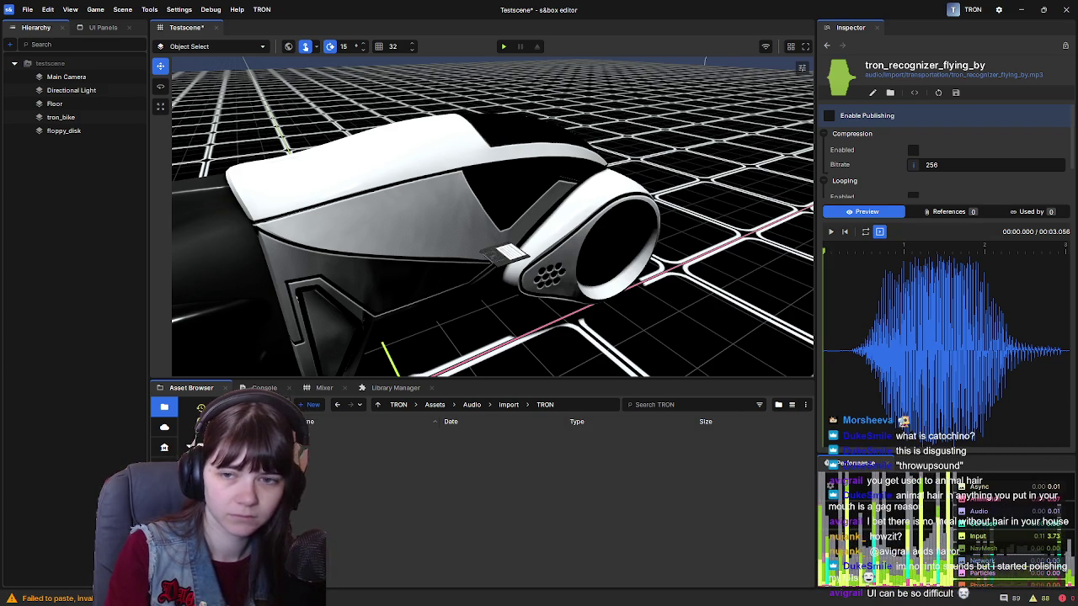
Drag the ten TRON sound files into the TRON folder and verify them via Show in Explorer.
mouse_move(426, 447)
left_mouse_down()
mouse_move(367, 497)
mouse_move(557, 519)
left_mouse_up()
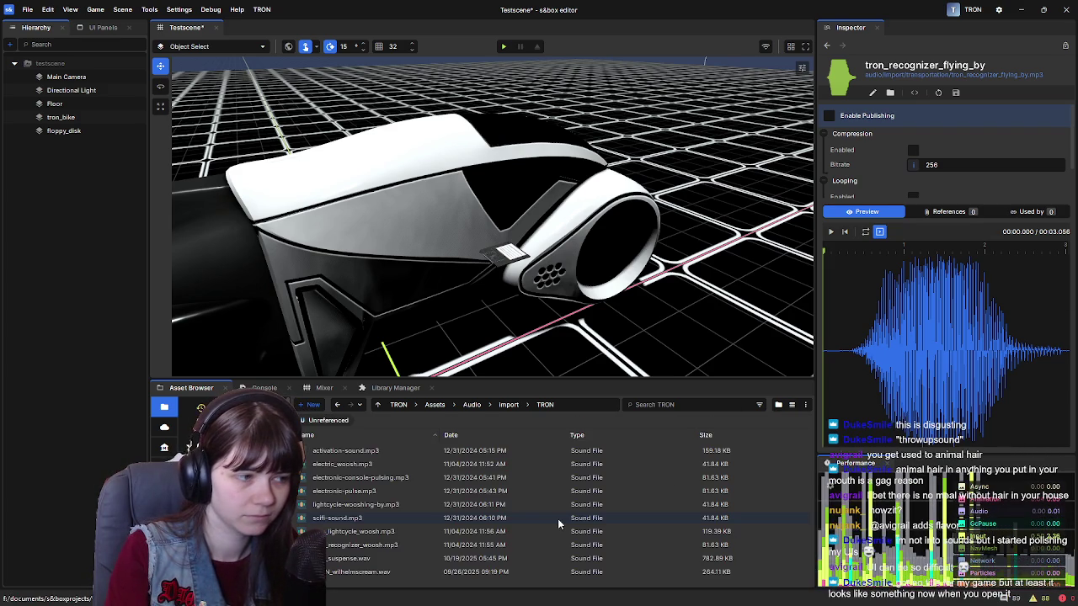
key("alt+Tab")
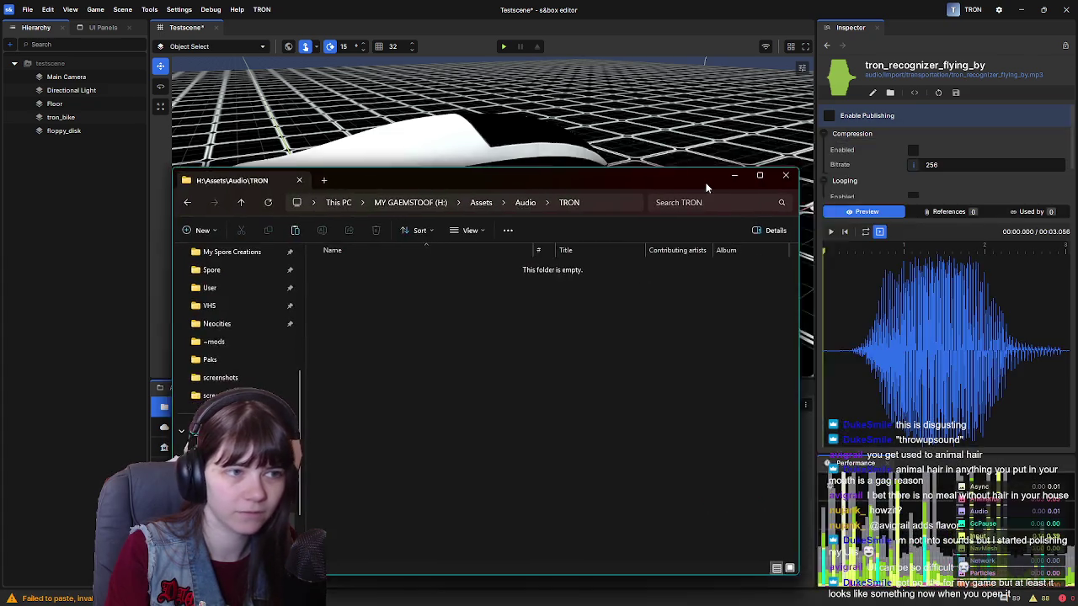
left_click(760, 142)
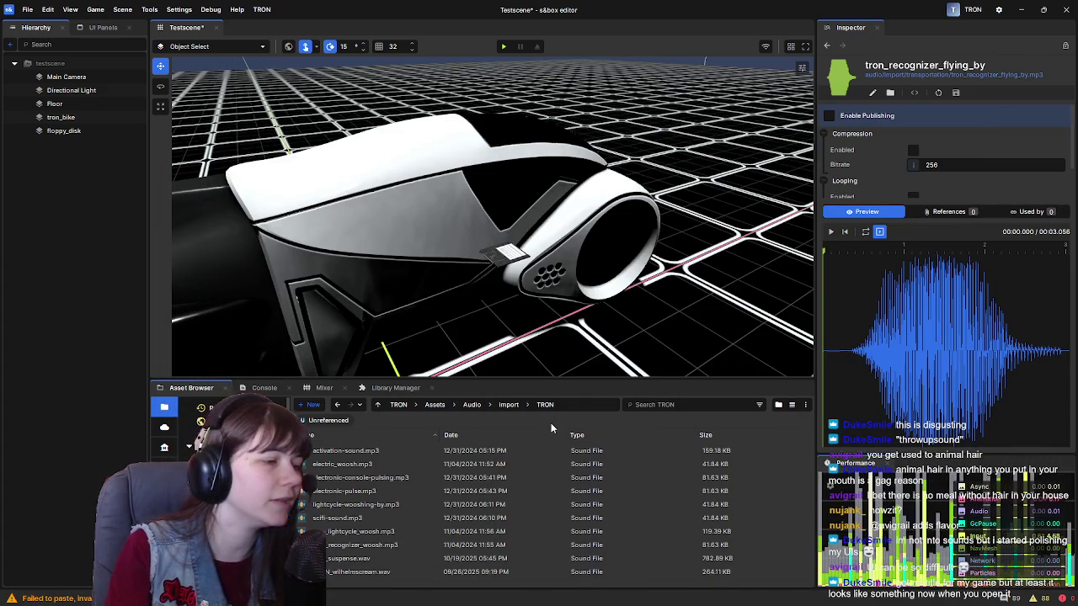
right_click(355, 449)
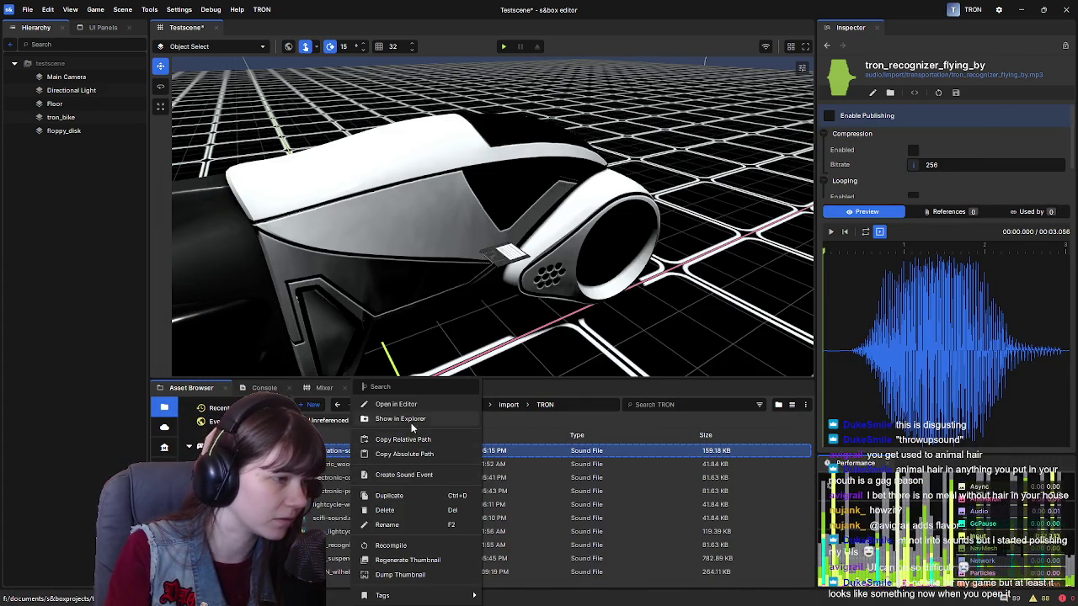
left_click(492, 422)
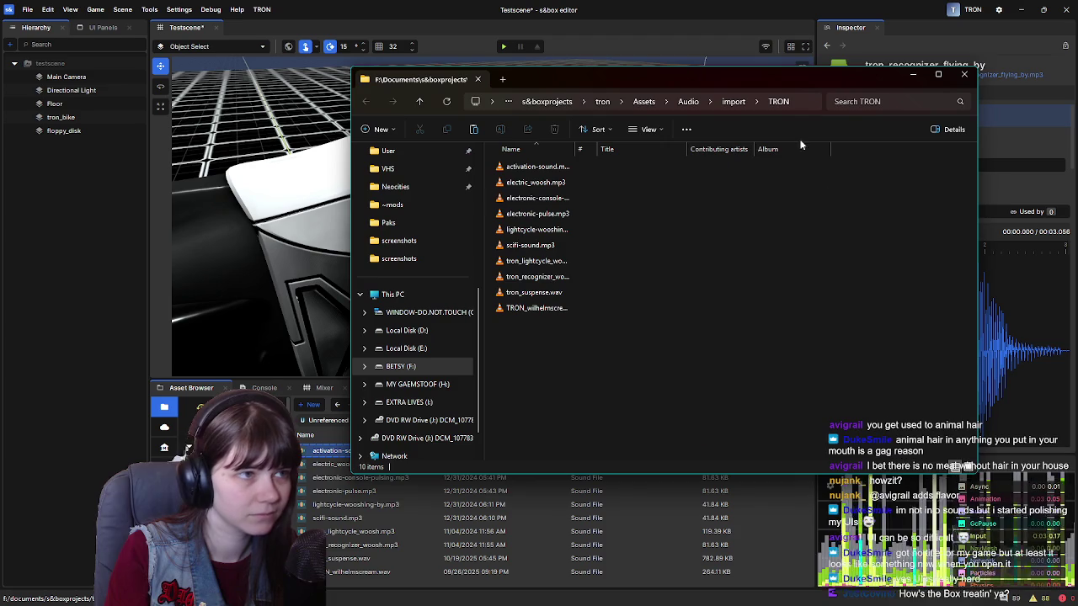
mouse_move(570, 350)
left_mouse_down()
mouse_move(535, 233)
mouse_move(538, 160)
left_mouse_up()
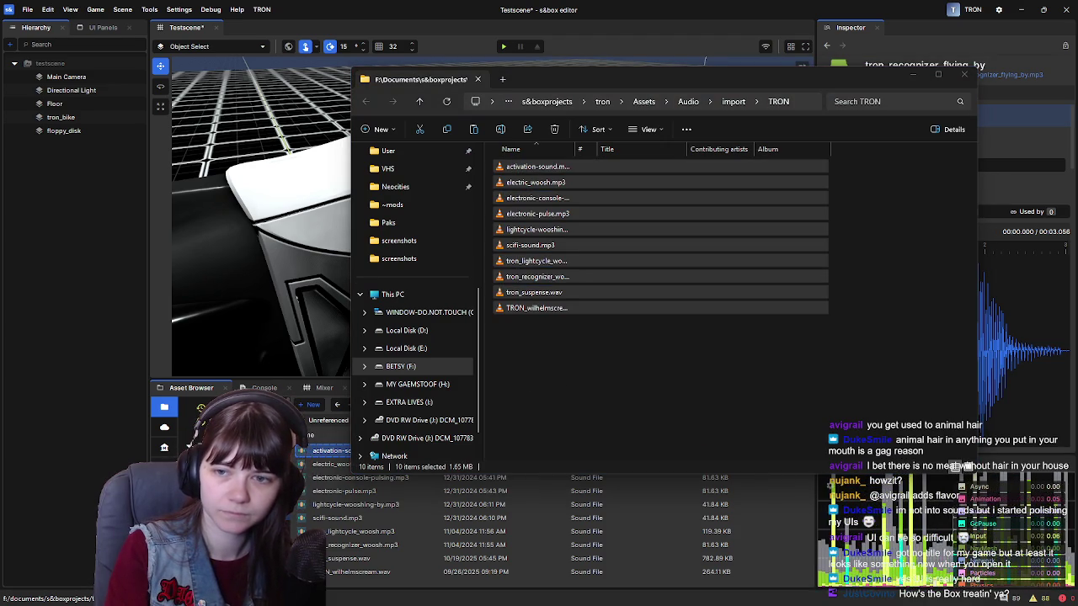
left_click(841, 85)
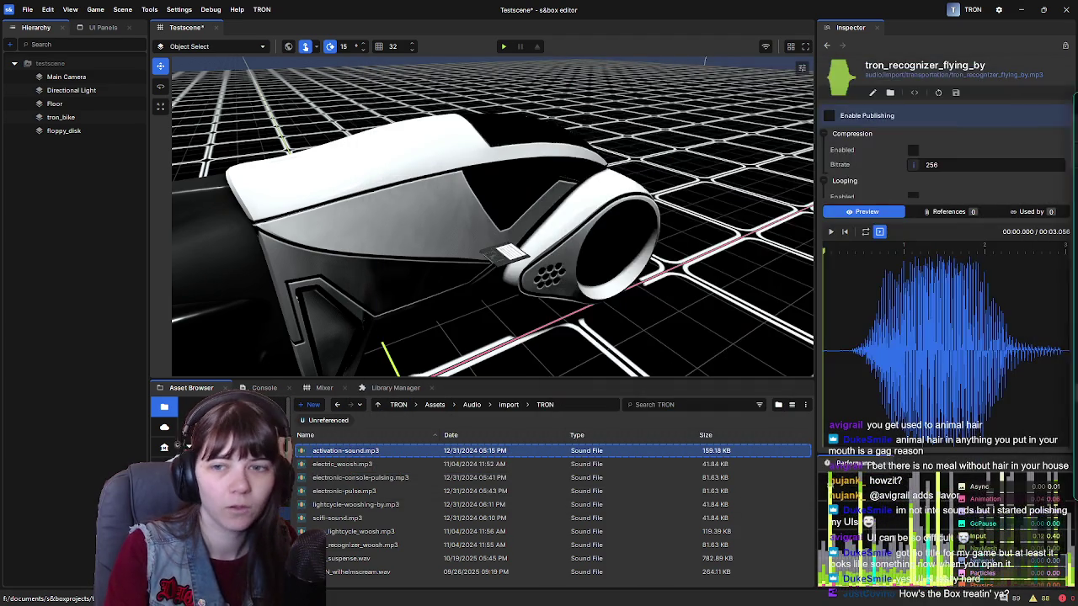
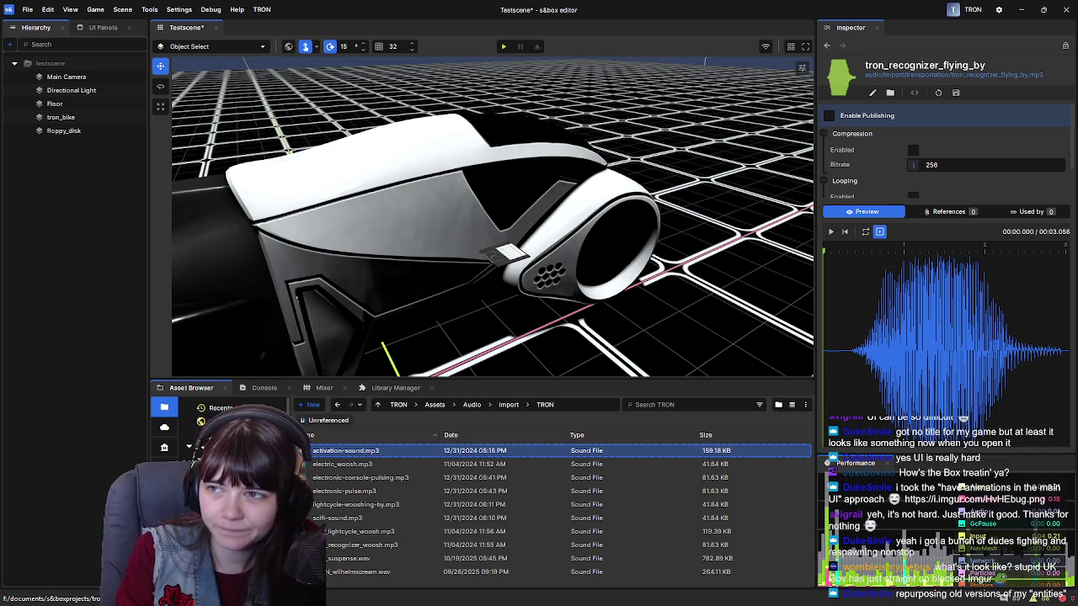
Switch to the browser showing the Imgur screenshot of the green-field battle game.
key("alt+Tab")
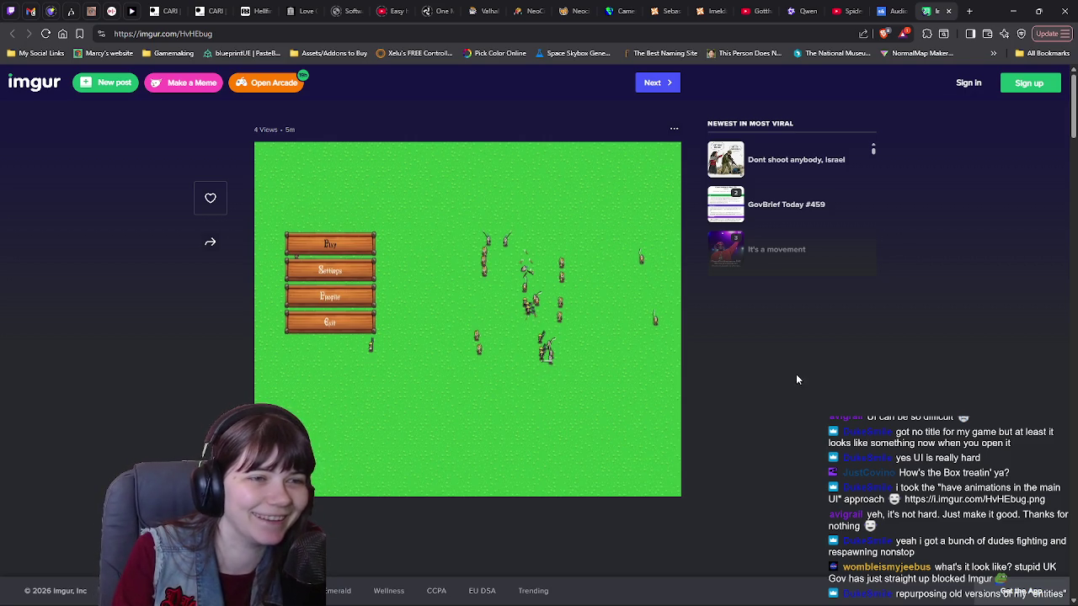
Bring the s&box editor with Testscene back in front of the browser.
left_click(1013, 11)
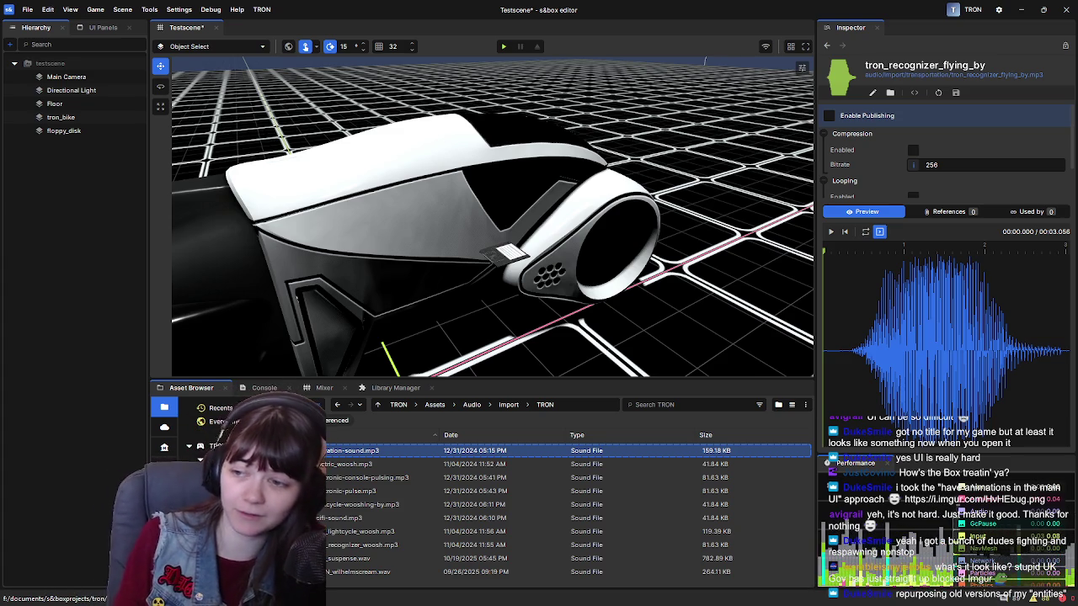
Preview the electric_woosh, activation-sound and electronic-console-pulsing clips in the Inspector.
left_click(424, 463)
left_click(421, 452)
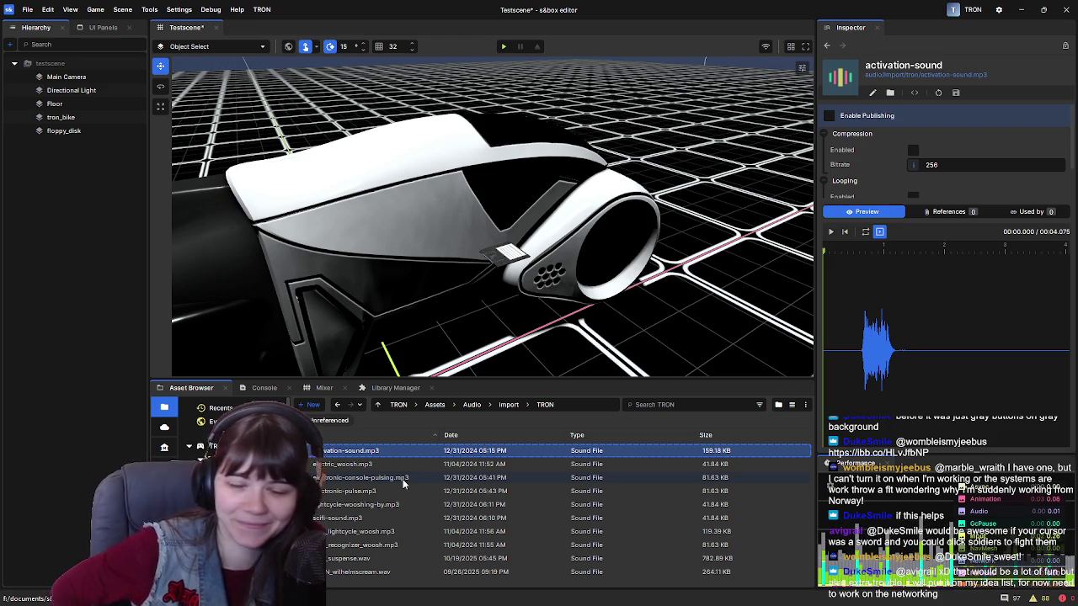
left_click(405, 475)
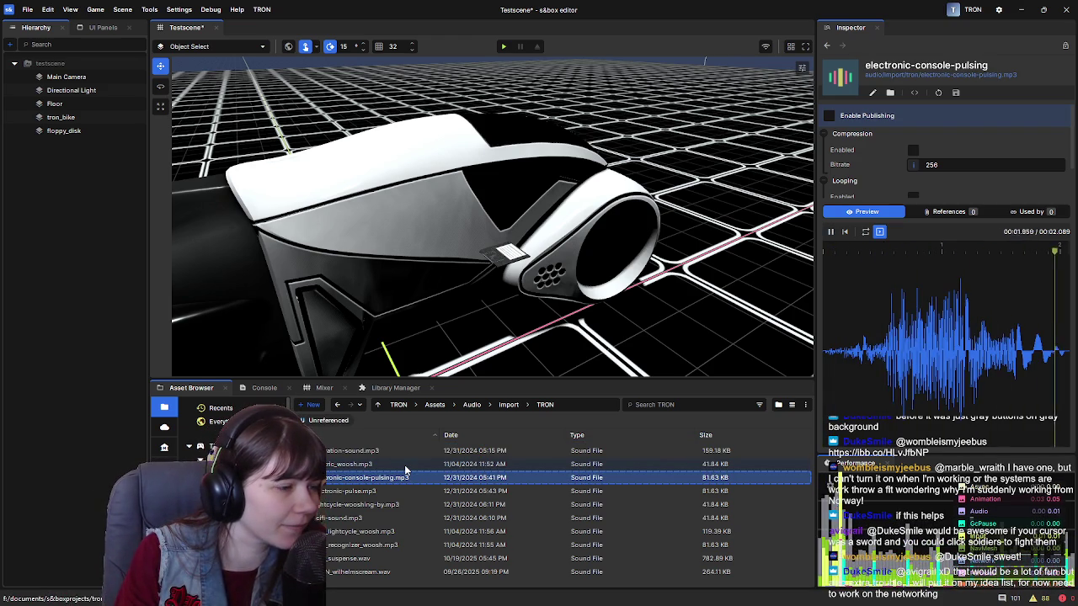
Replay electric_woosh, activation-sound and electronic-pulse, then play lightcycle-wooshing-by.
left_click(405, 468)
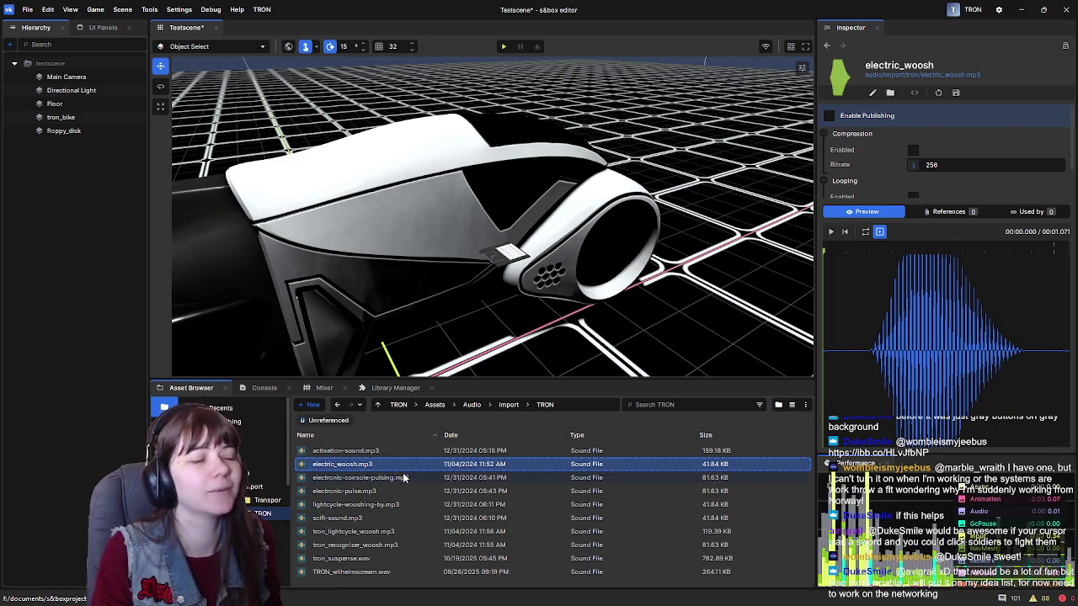
left_click(388, 452)
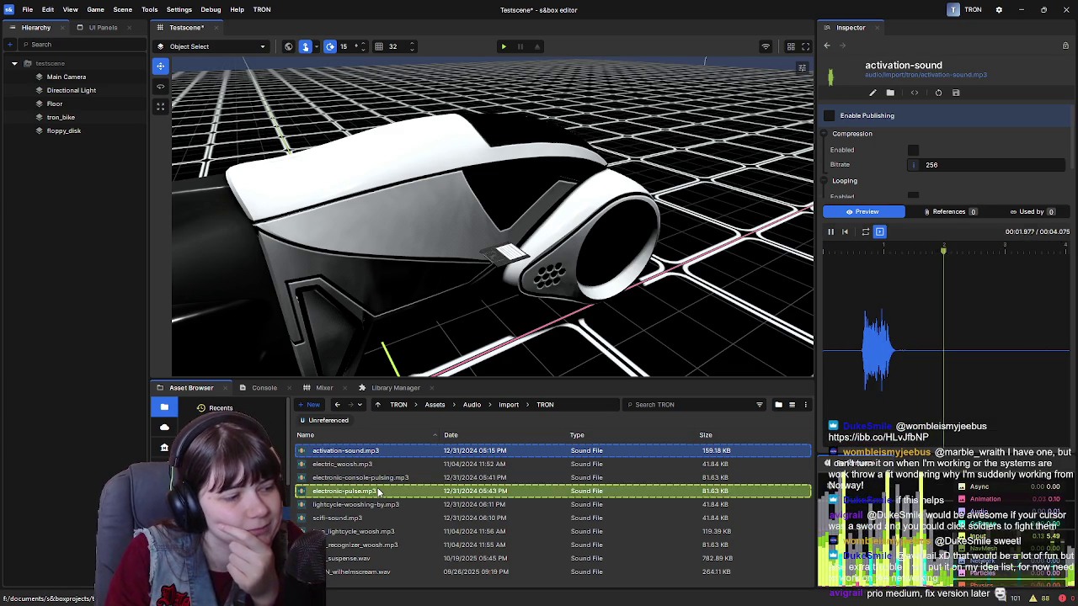
left_click(384, 492)
left_click(387, 506)
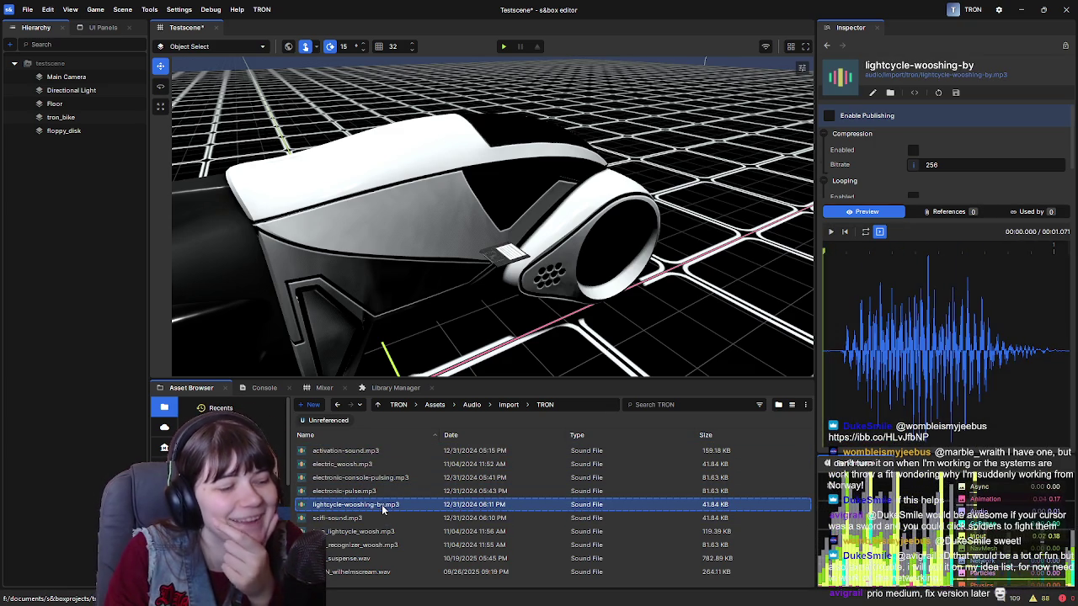
left_click(830, 232)
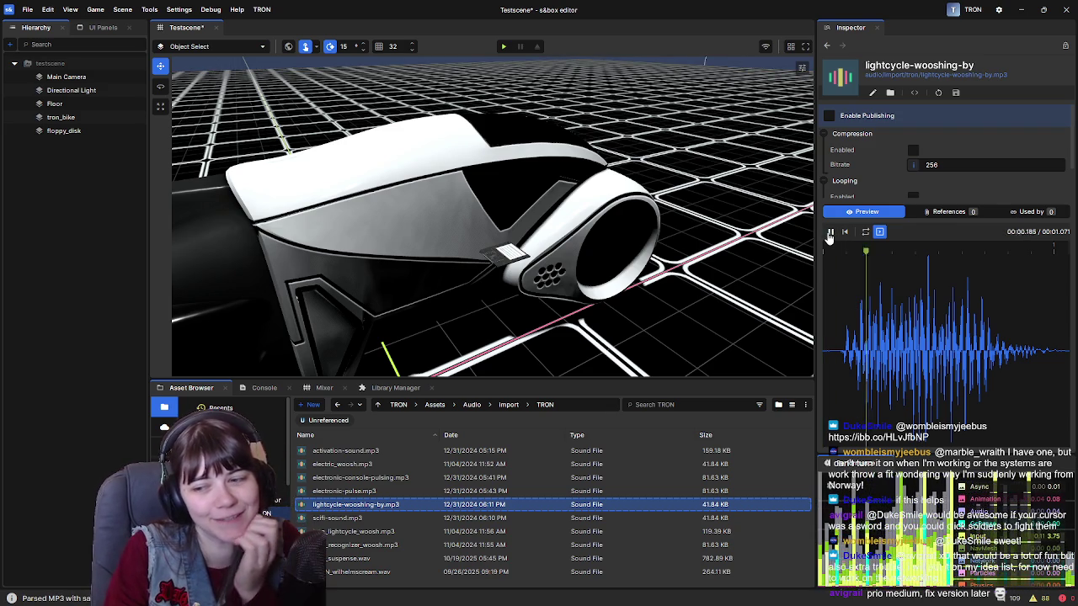
Preview the scifi-sound clip and replay it several times.
left_click(320, 518)
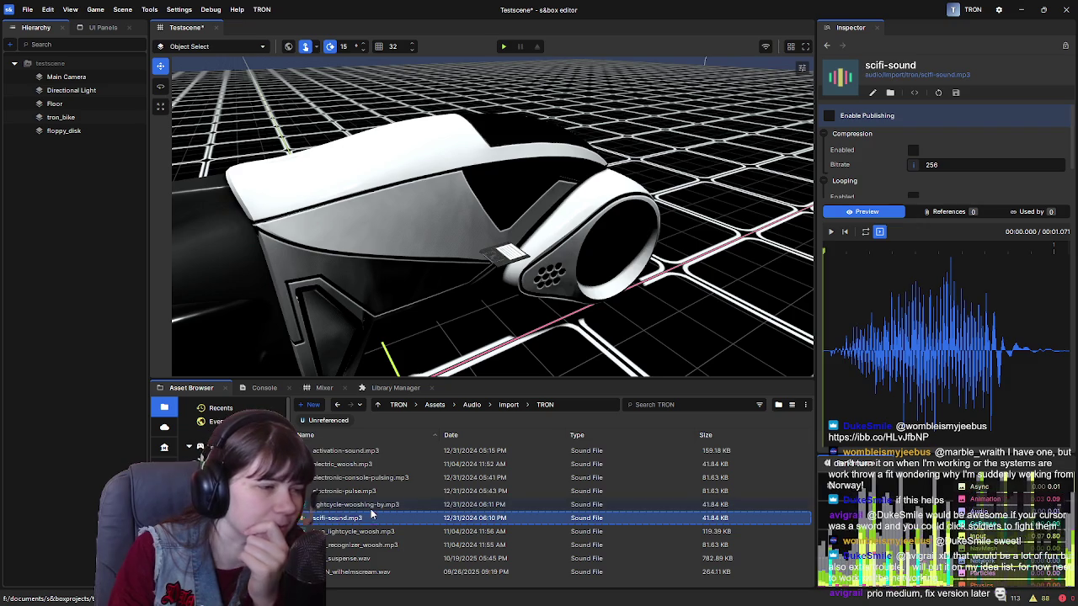
left_click(371, 504)
left_click(374, 517)
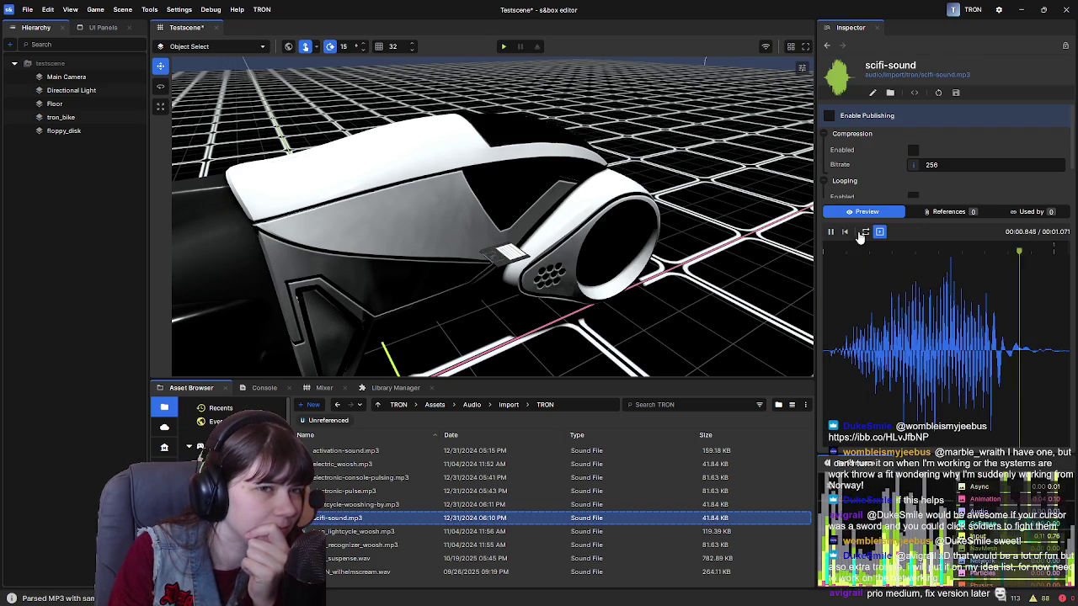
left_click(830, 232)
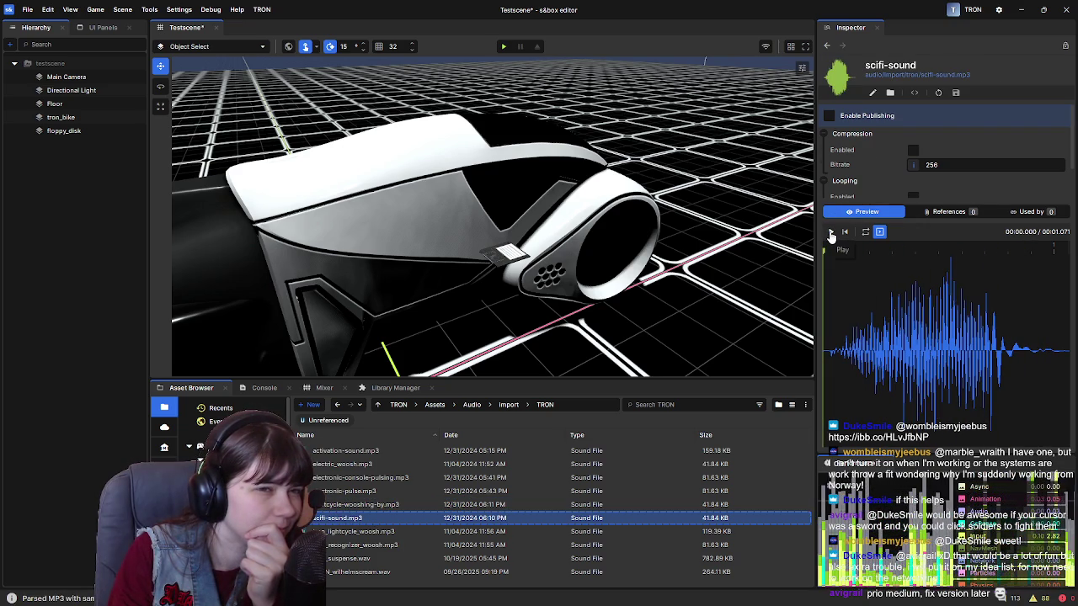
left_click(830, 233)
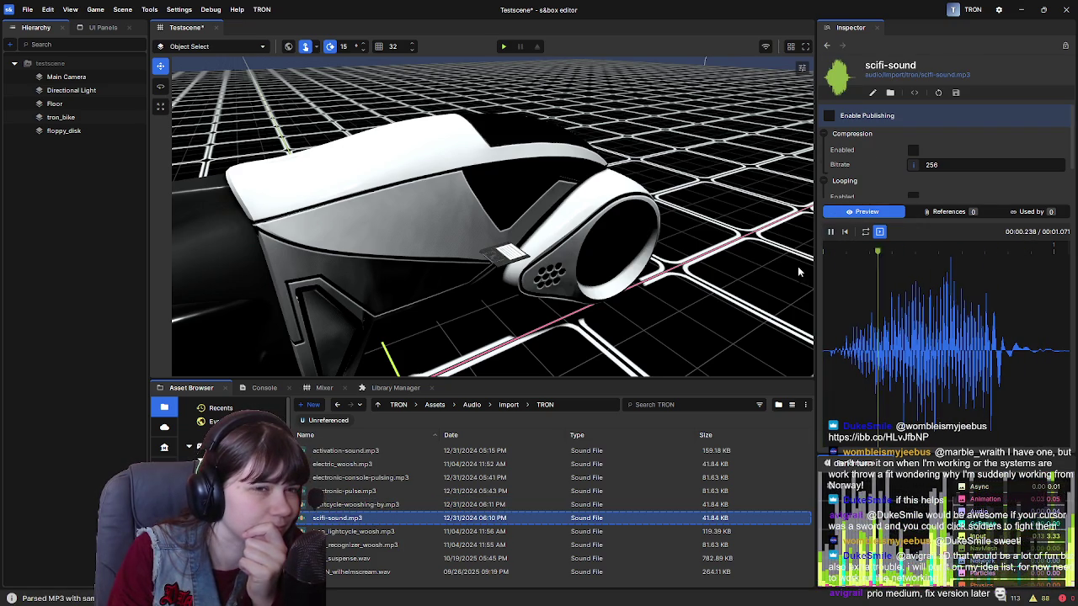
Preview tron_lightcycle_woosh, tron_recognizer_woosh and tron_suspense, ending with tron_suspense selected.
left_click(375, 532)
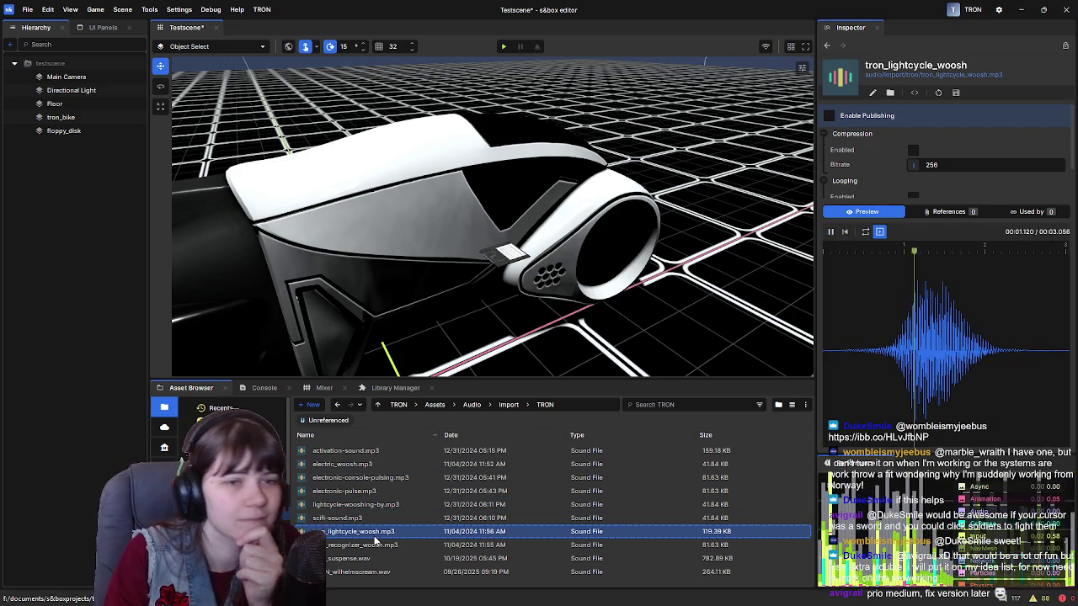
left_click(367, 504)
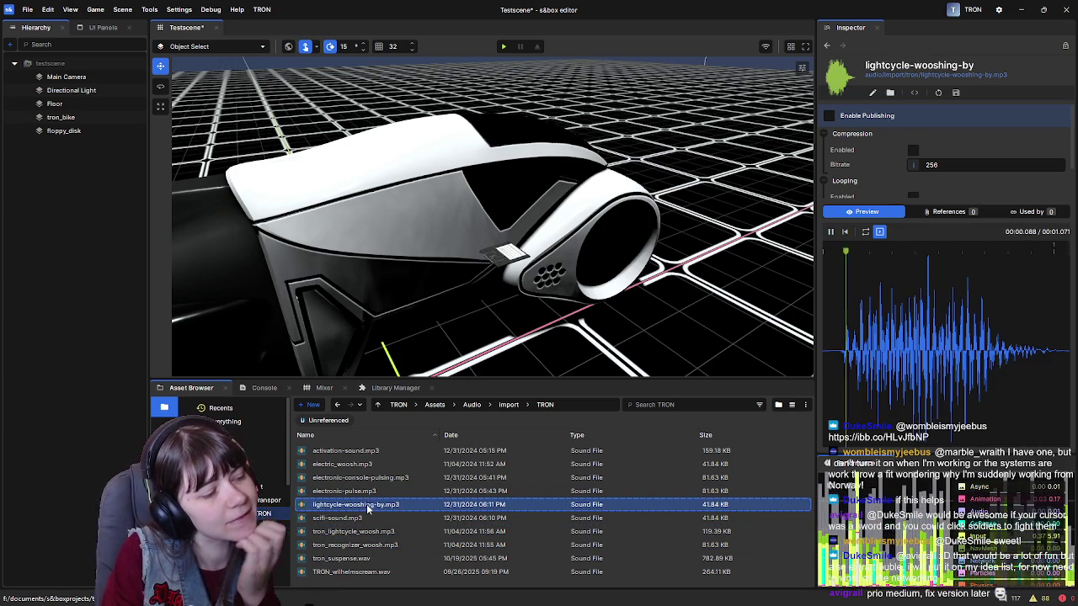
left_click(376, 546)
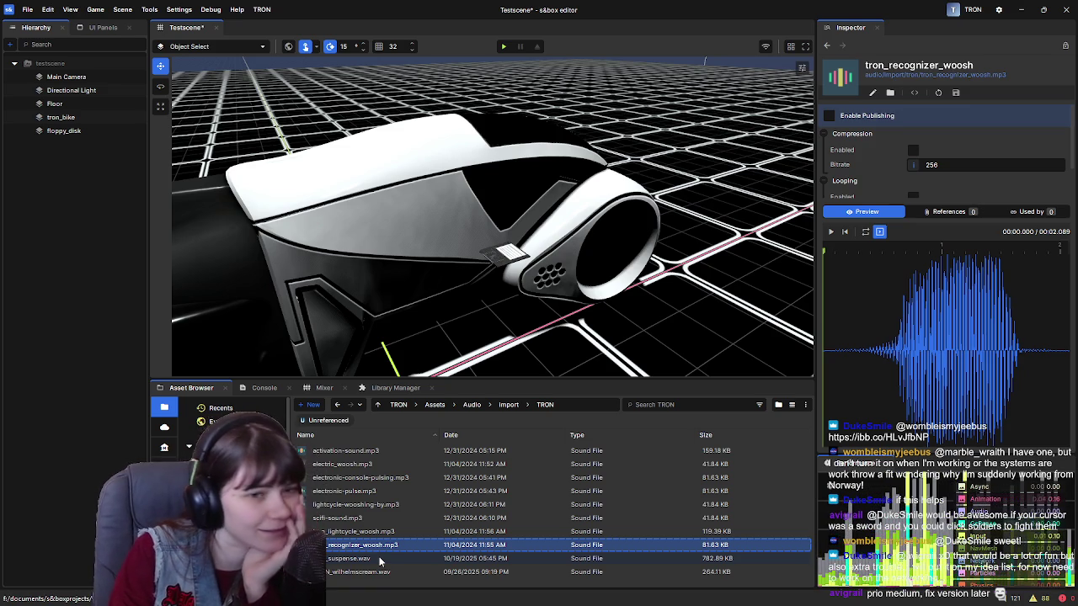
left_click(380, 559)
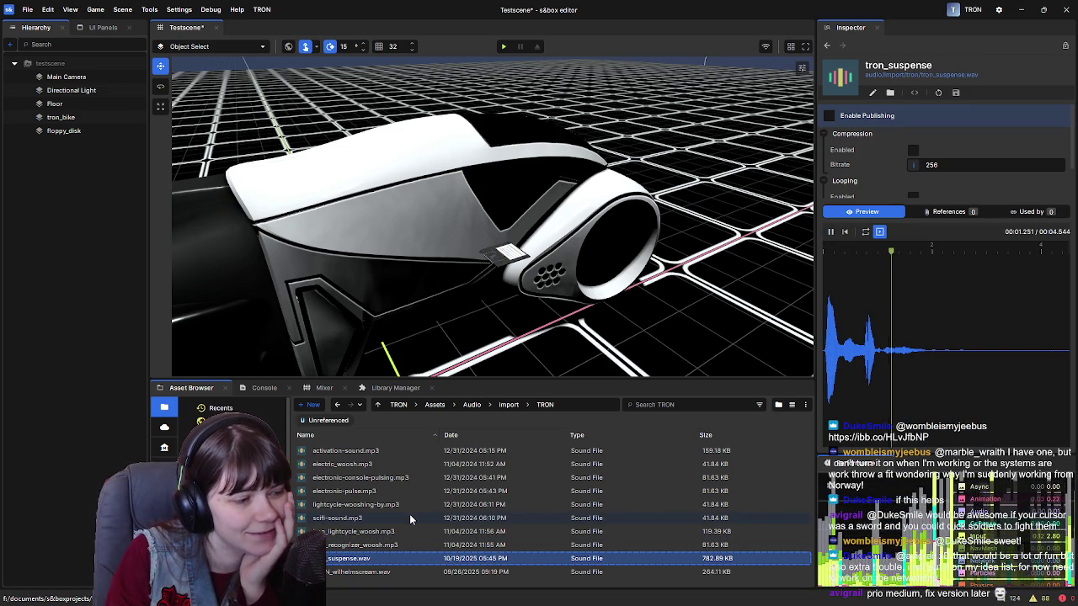
left_click(402, 544)
Delete tron_suspense.wav from the TRON audio folder.
left_click(397, 559)
key("Delete")
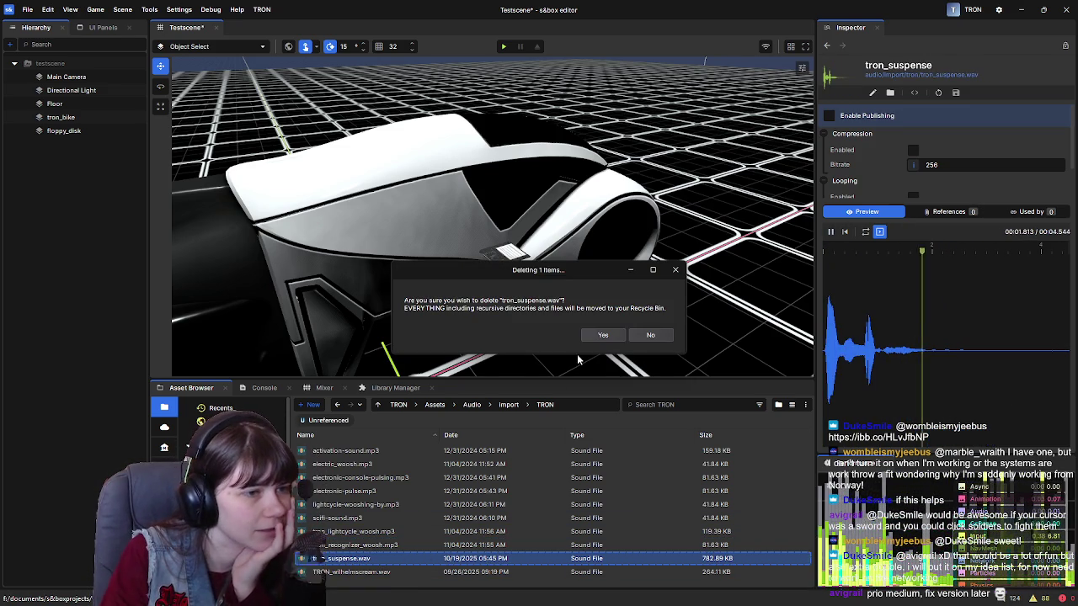
left_click(589, 335)
Preview TRON_wilhelmscream.wav and tron_recognizer_woosh, then delete TRON_wilhelmscream.wav.
left_click(370, 559)
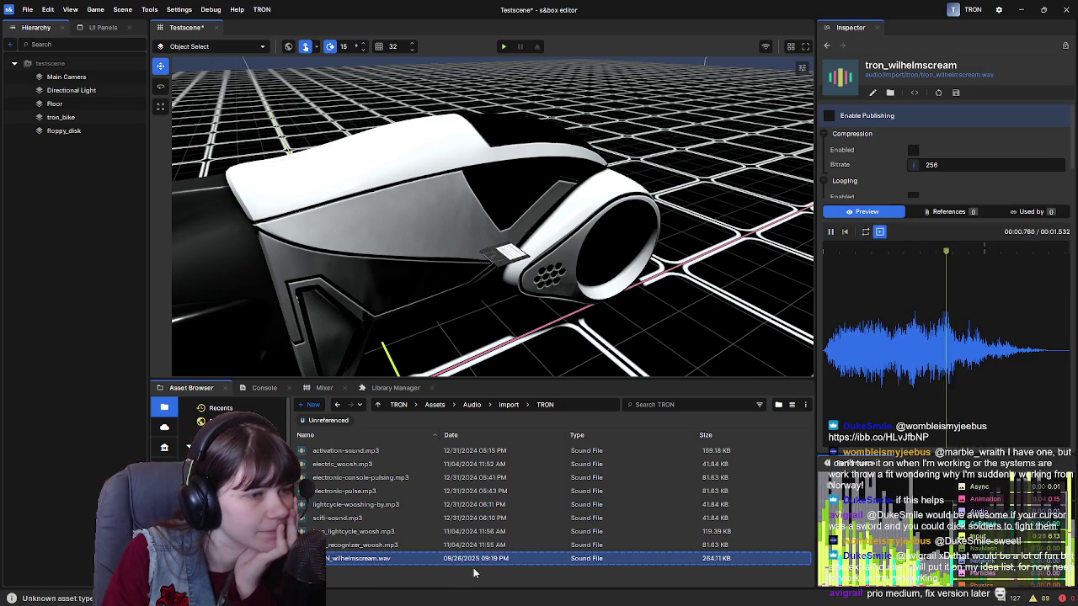
left_click(392, 545)
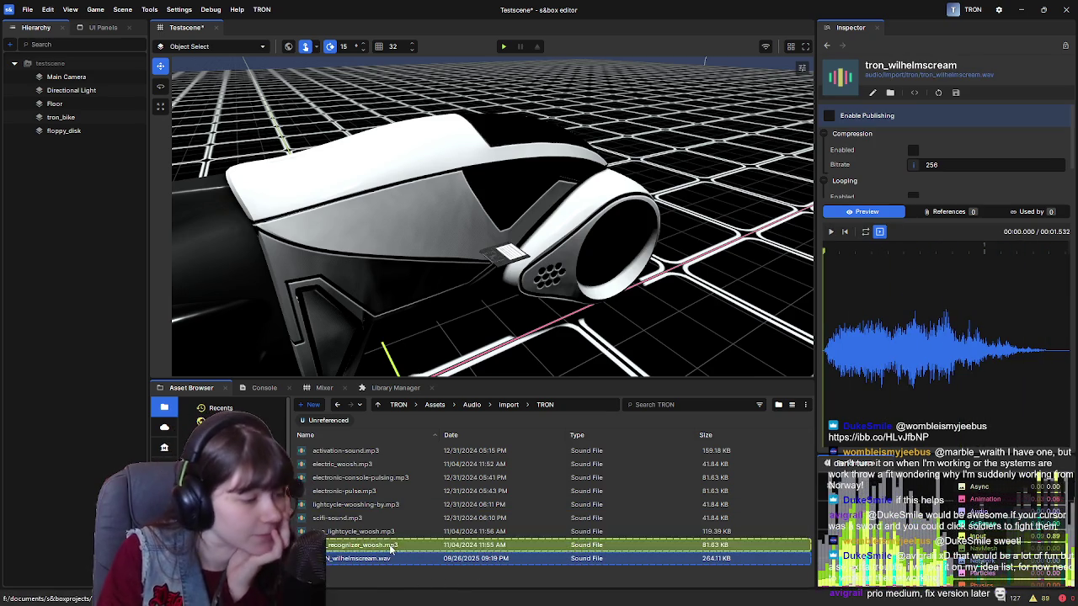
left_click(392, 559)
key("Delete")
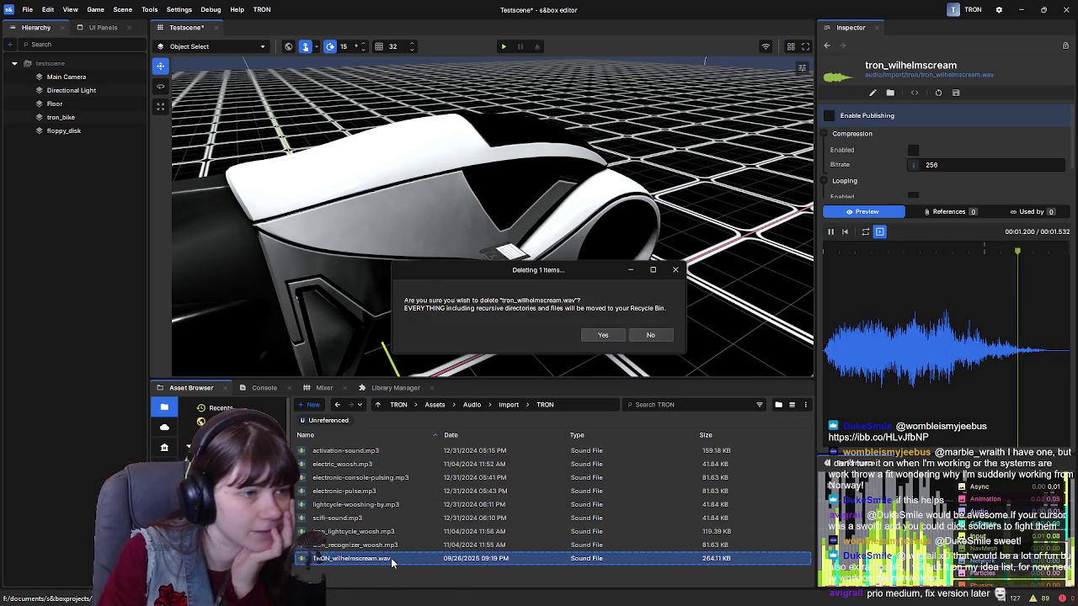
left_click(606, 338)
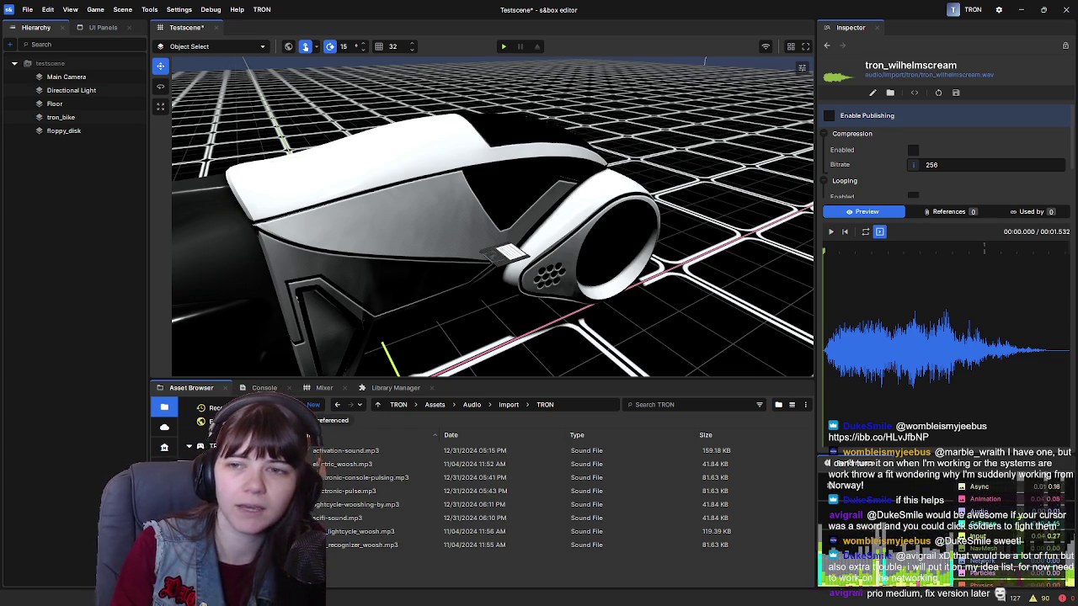
Go up from TRON to the Assets/Audio/Import folder.
left_click(506, 405)
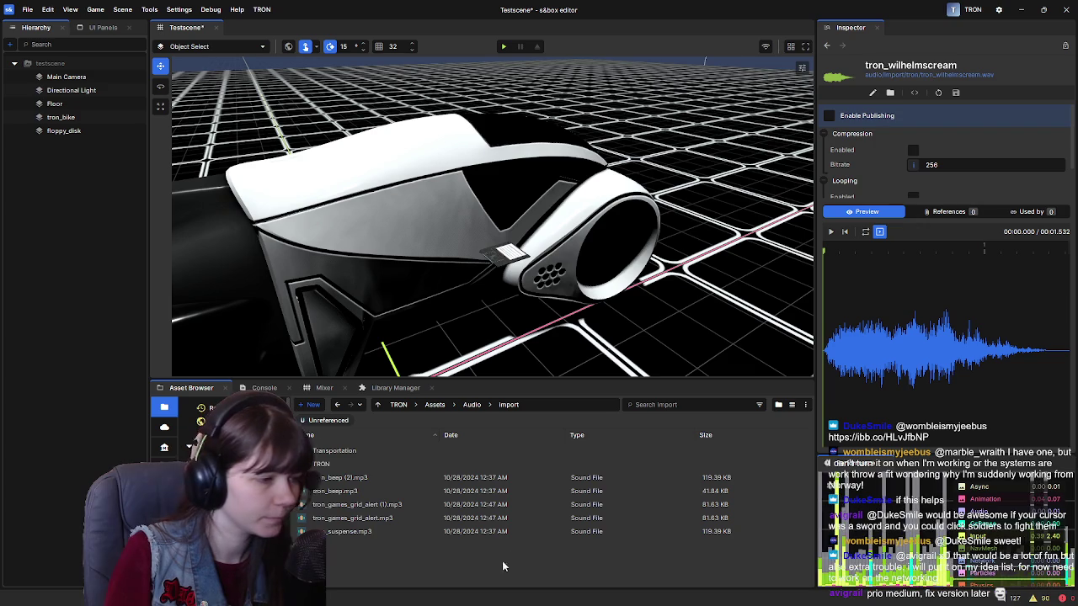
In the Audio folder, remove tron_beep (2) from new sound event's sound list.
left_click(472, 405)
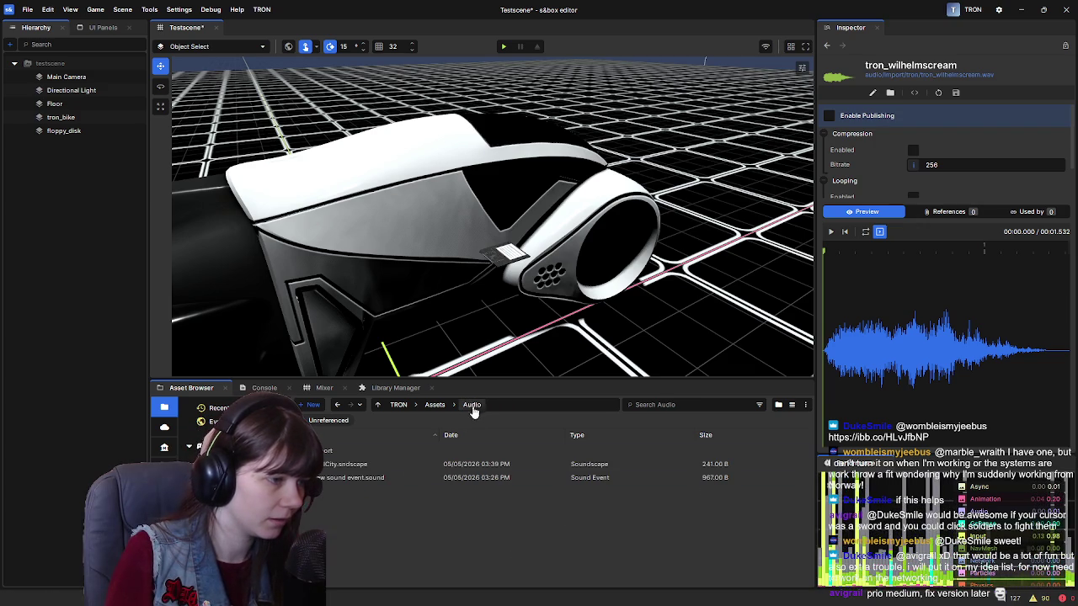
left_click(368, 478)
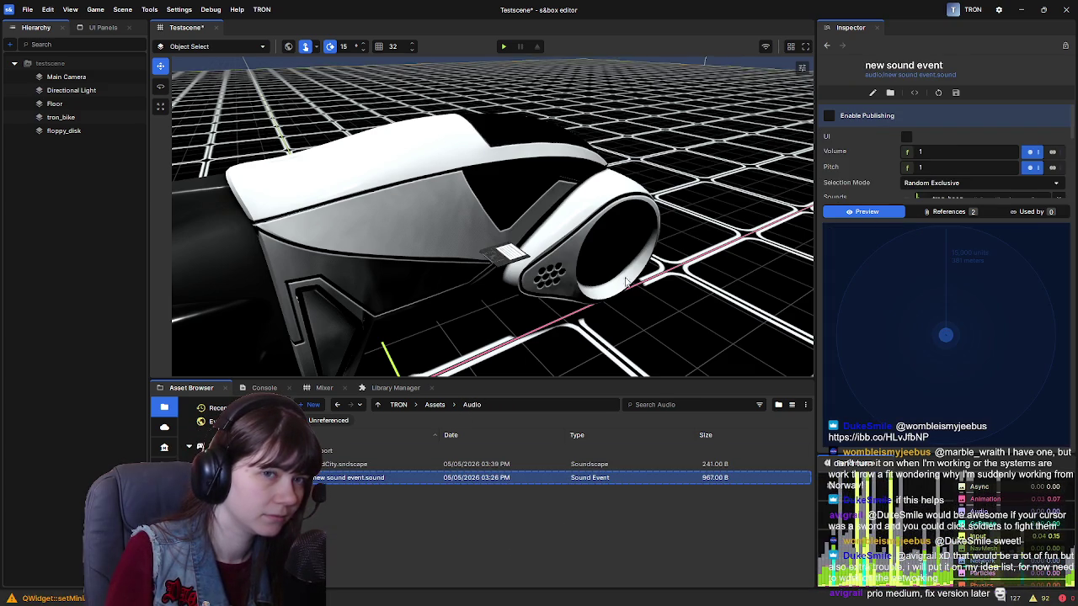
scroll(846, 172, "down", 2)
left_click(1058, 167)
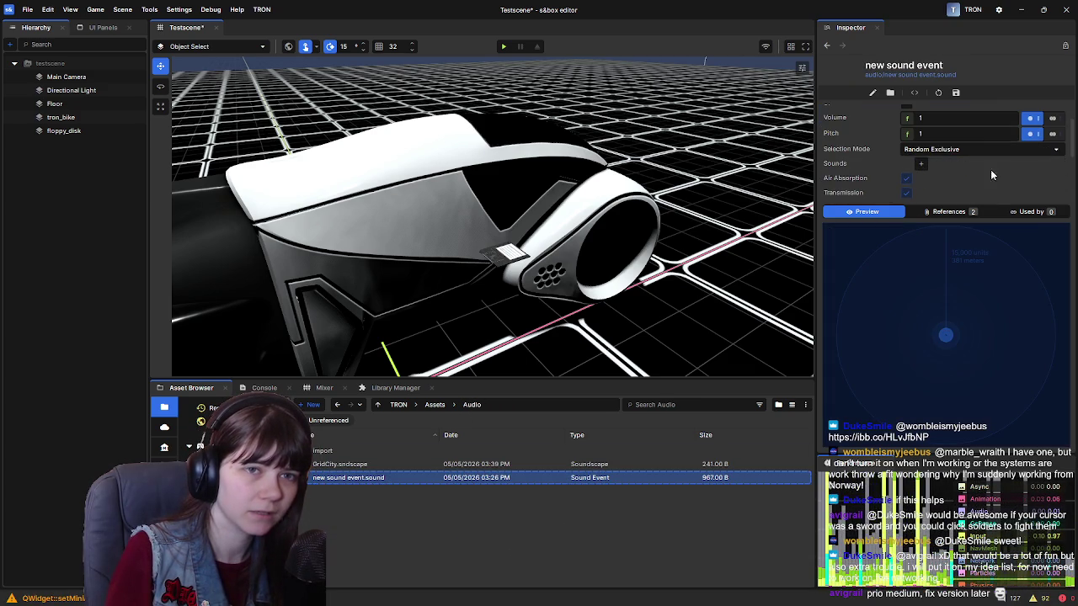
Browse Import and Transportation, play the tron_suspense preview, and return to Audio.
double_click(368, 452)
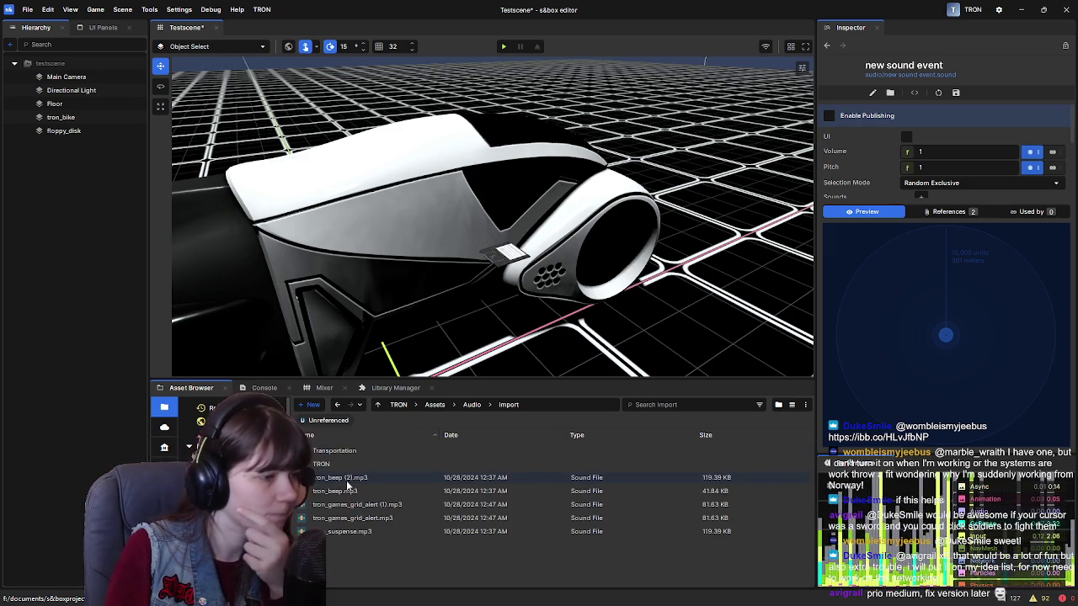
left_click(346, 451)
double_click(346, 451)
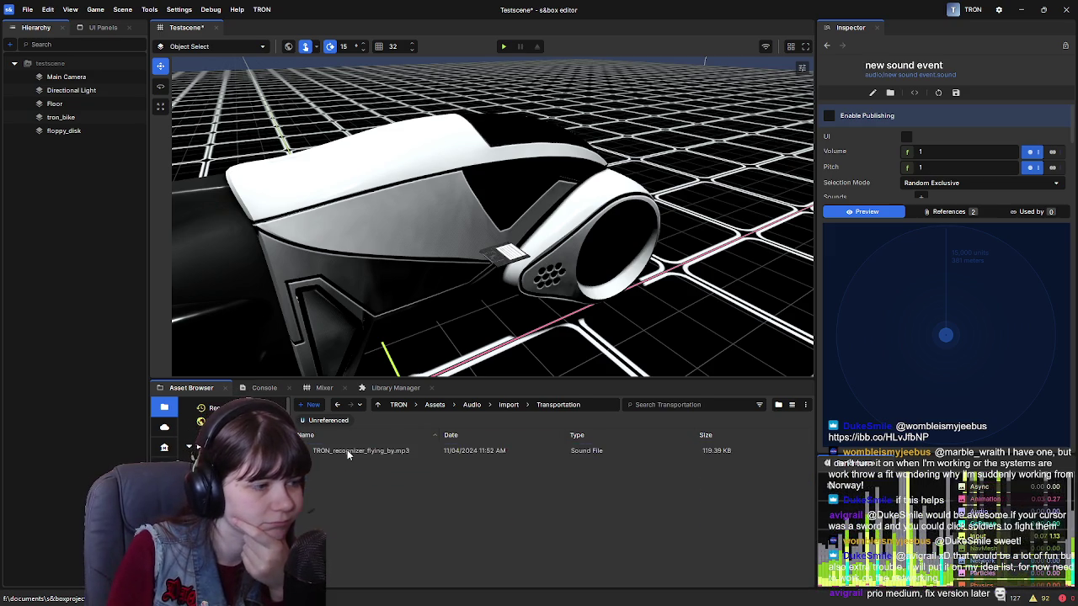
left_click(349, 452)
left_click(539, 218)
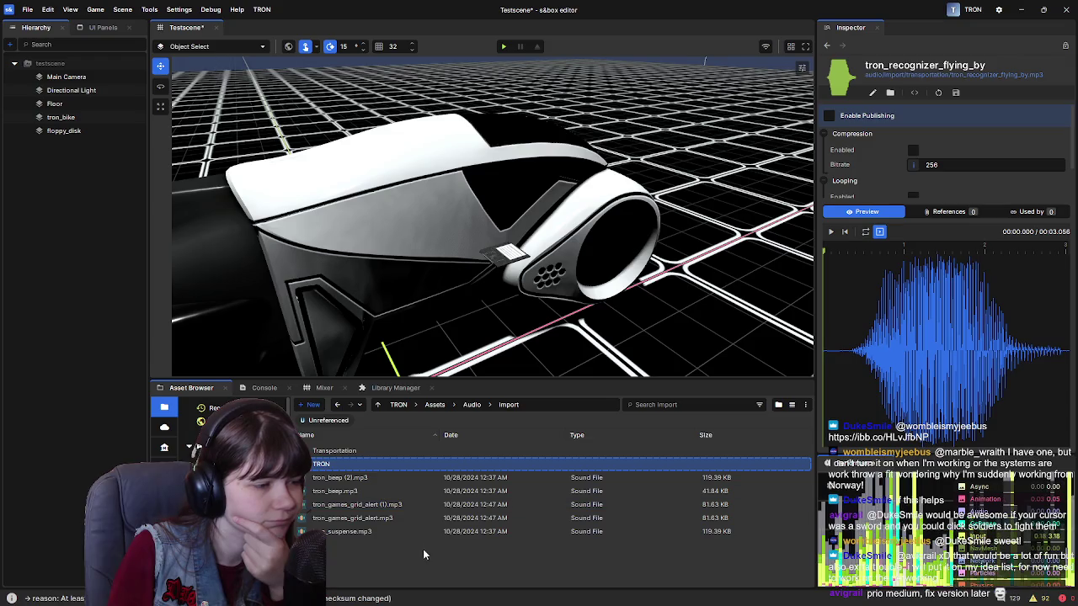
left_click(386, 531)
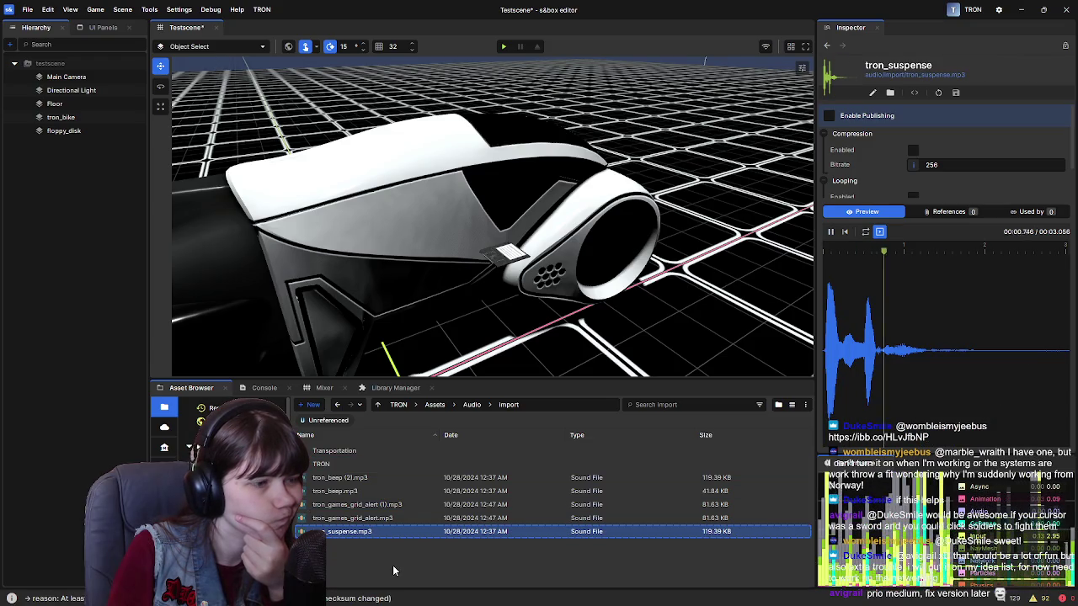
left_click(471, 405)
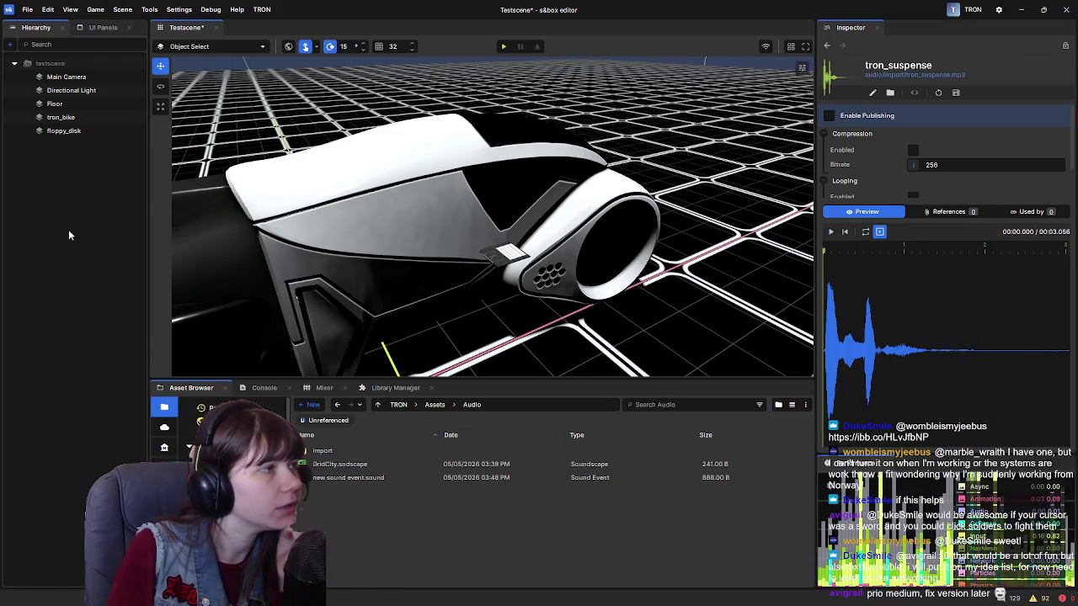
Open the empty Assets/Models folder, then switch to the Sonniss GameAudioGDC archive page.
left_click_drag(388, 226, 430, 223)
left_click(434, 404)
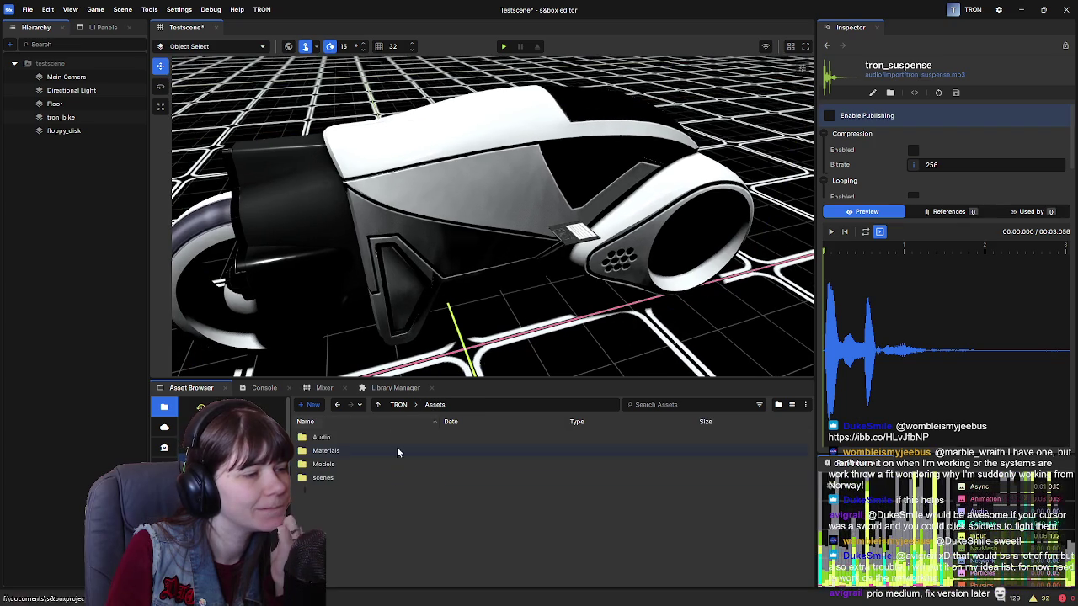
double_click(323, 464)
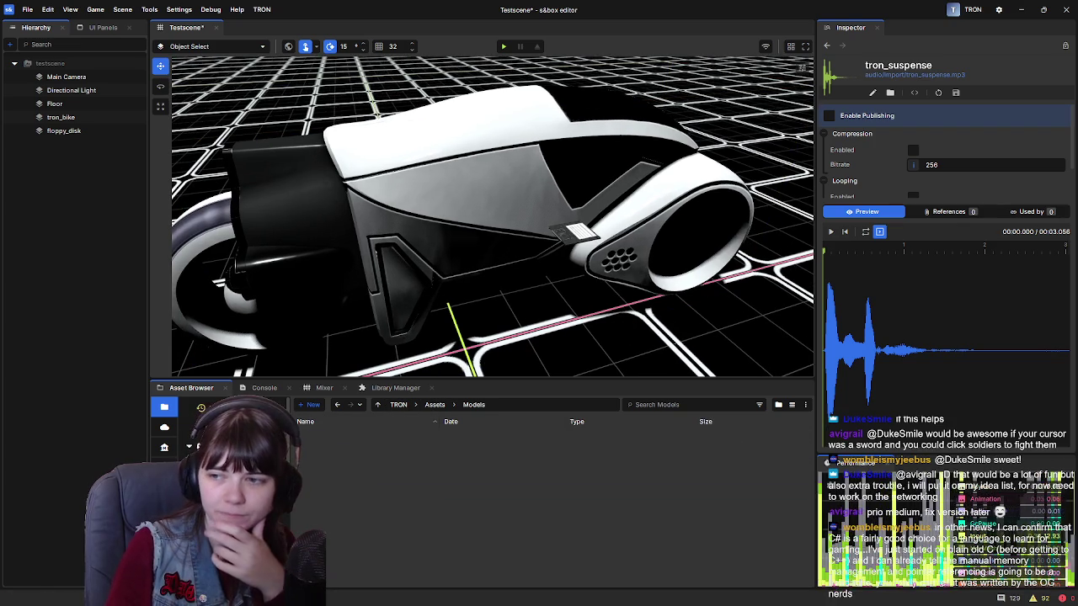
left_click(200, 445)
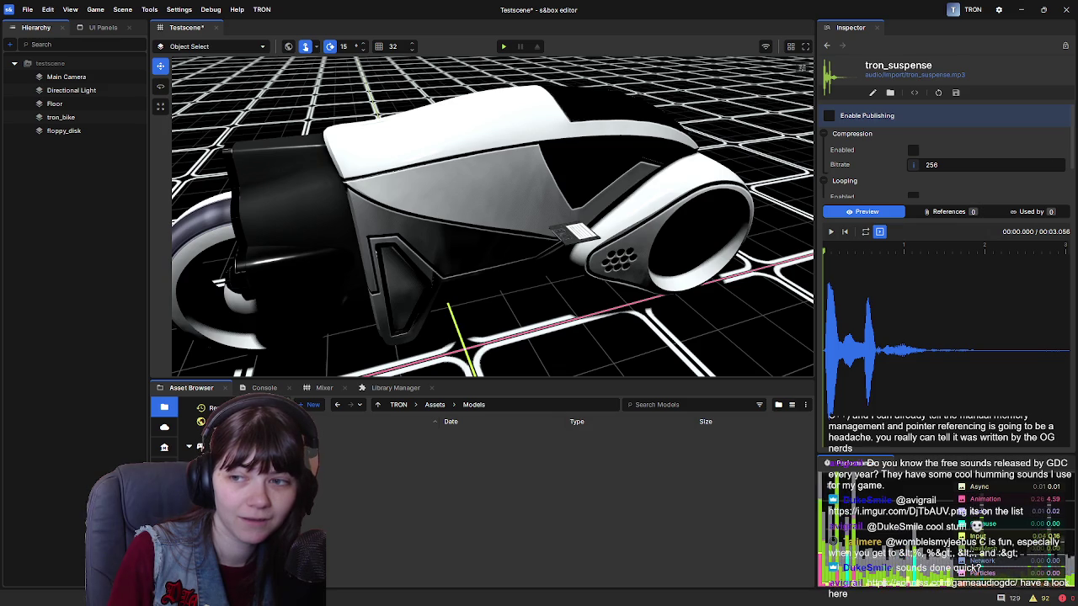
key("alt+Tab")
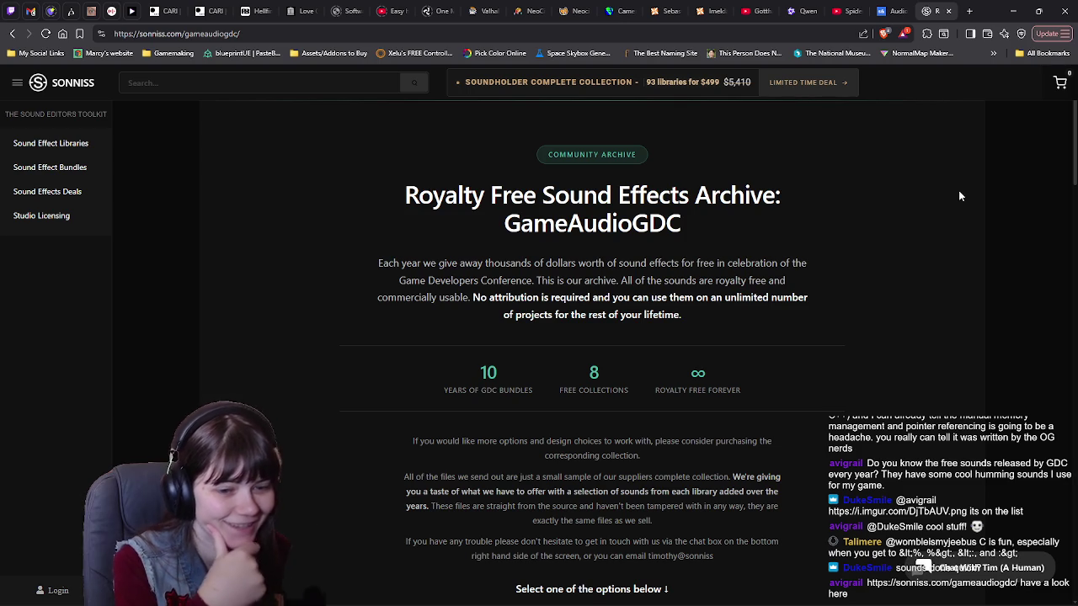
Scroll through the GameAudioGDC archive's yearly bundle list.
scroll(953, 191, "down", 1)
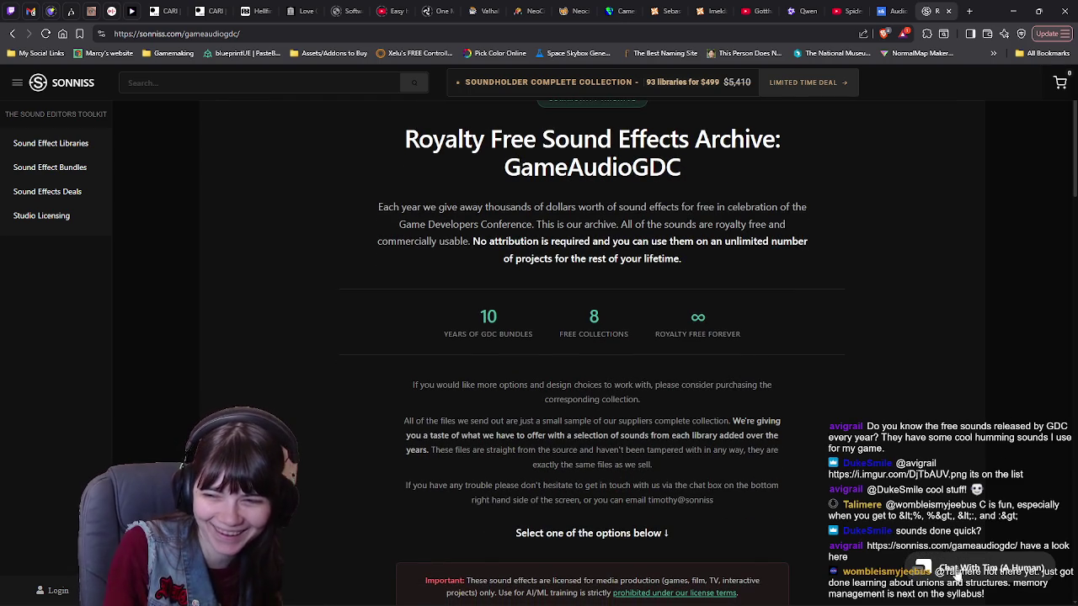
scroll(905, 431, "up", 1)
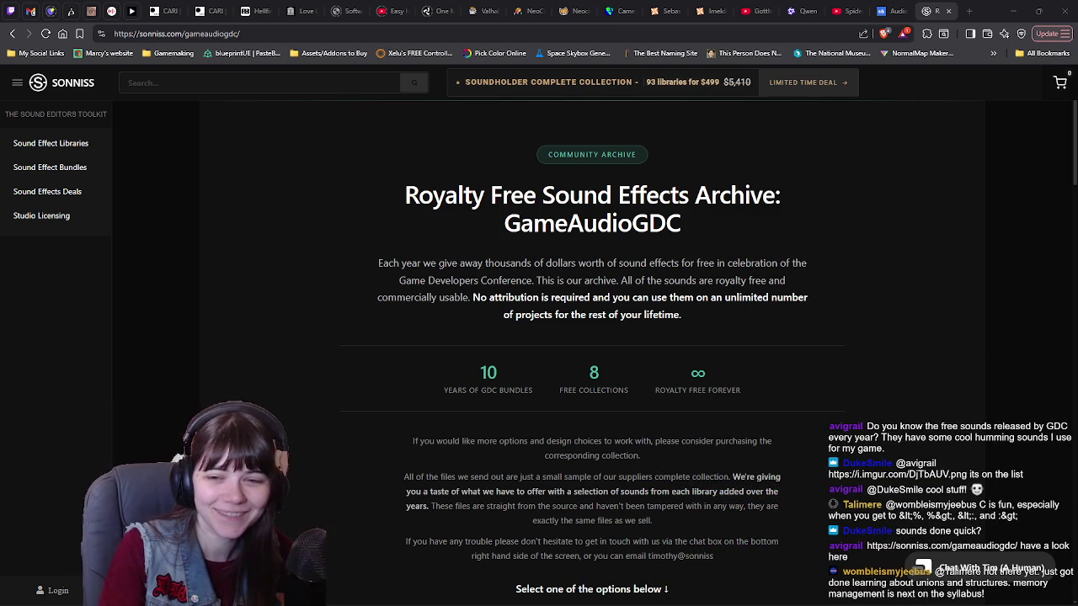
scroll(755, 360, "down", 3)
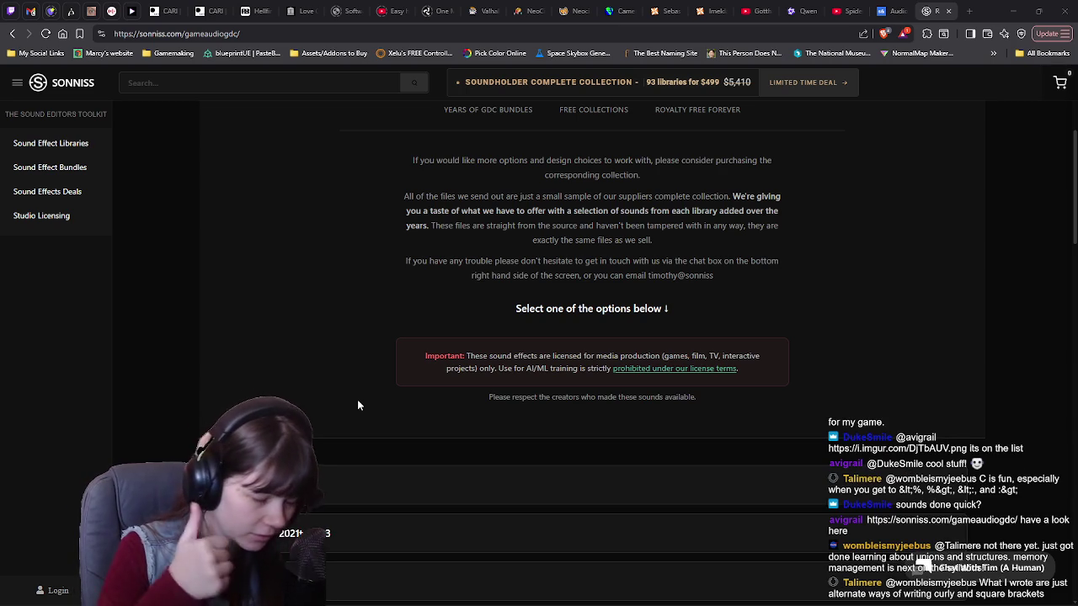
scroll(147, 341, "down", 4)
scroll(160, 341, "down", 3)
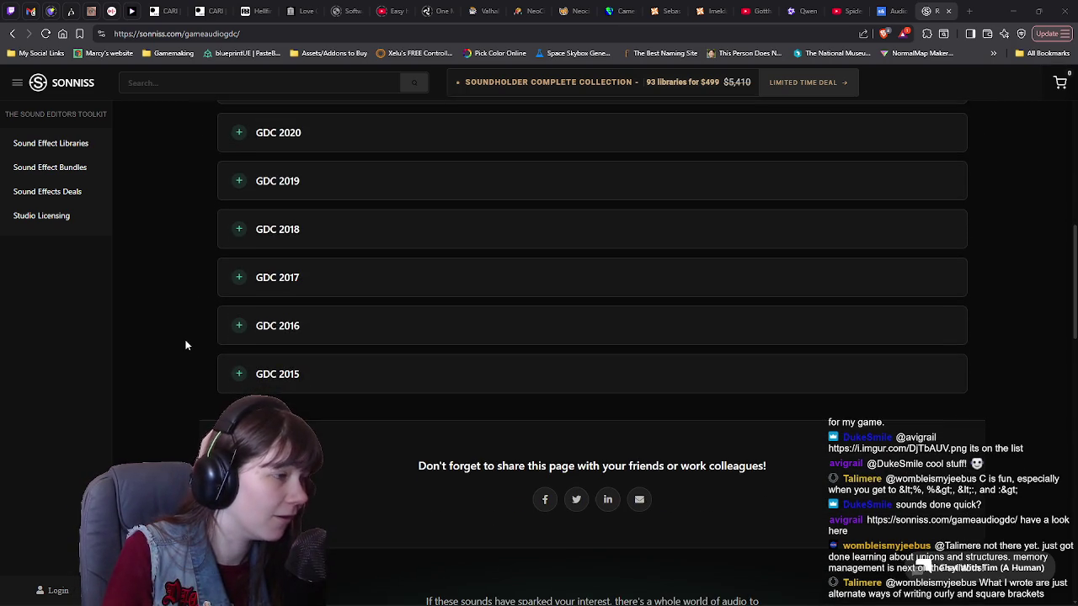
scroll(177, 341, "up", 2)
Expand the GDC 2015 bundle's download links, look them over, and collapse them.
left_click(278, 486)
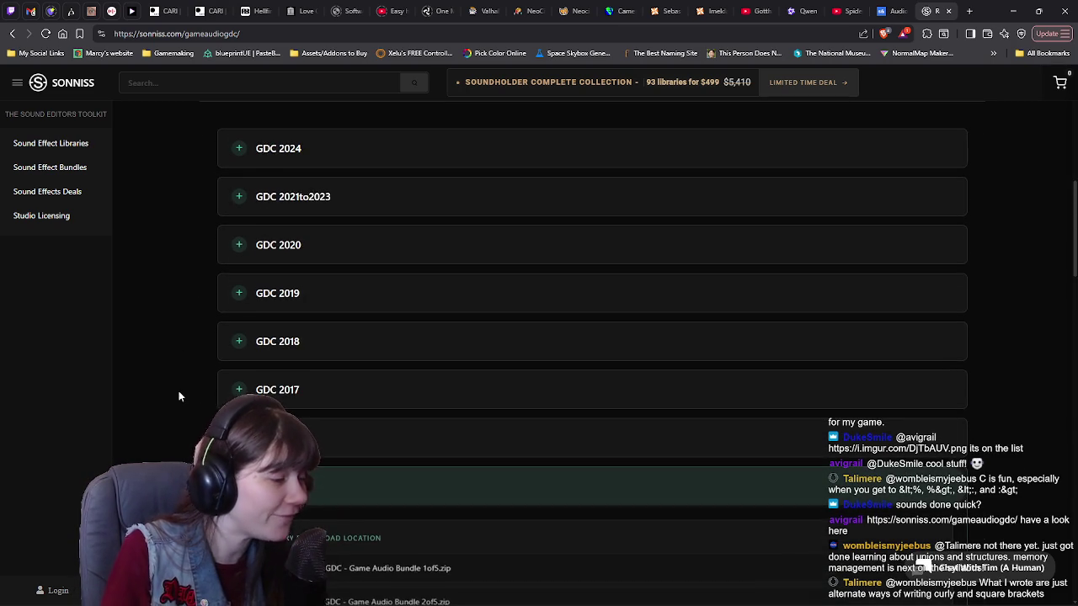
scroll(181, 395, "down", 3)
scroll(189, 390, "up", 1)
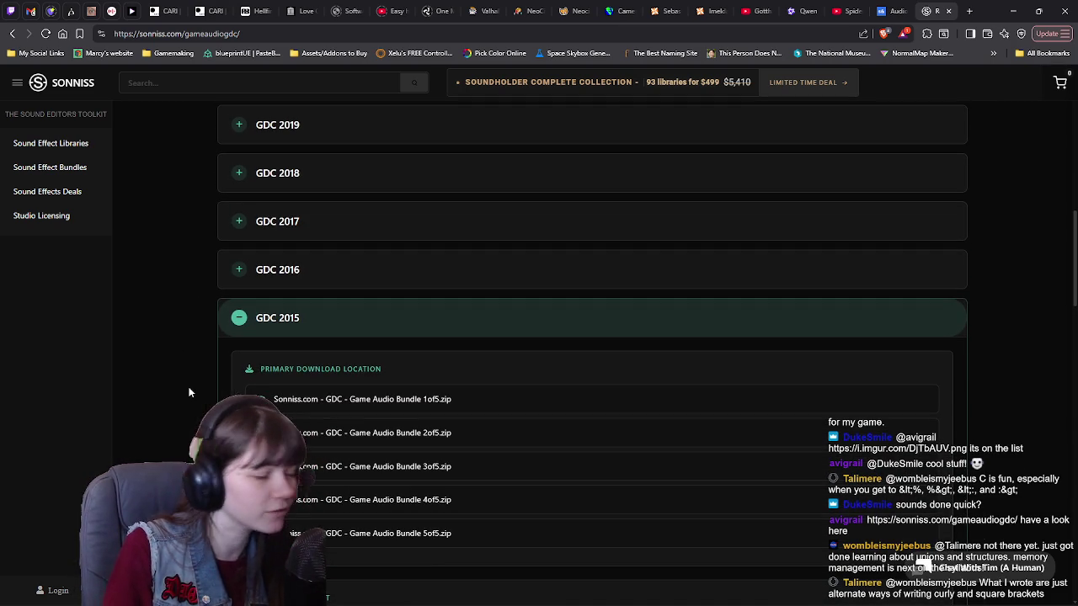
left_click(238, 328)
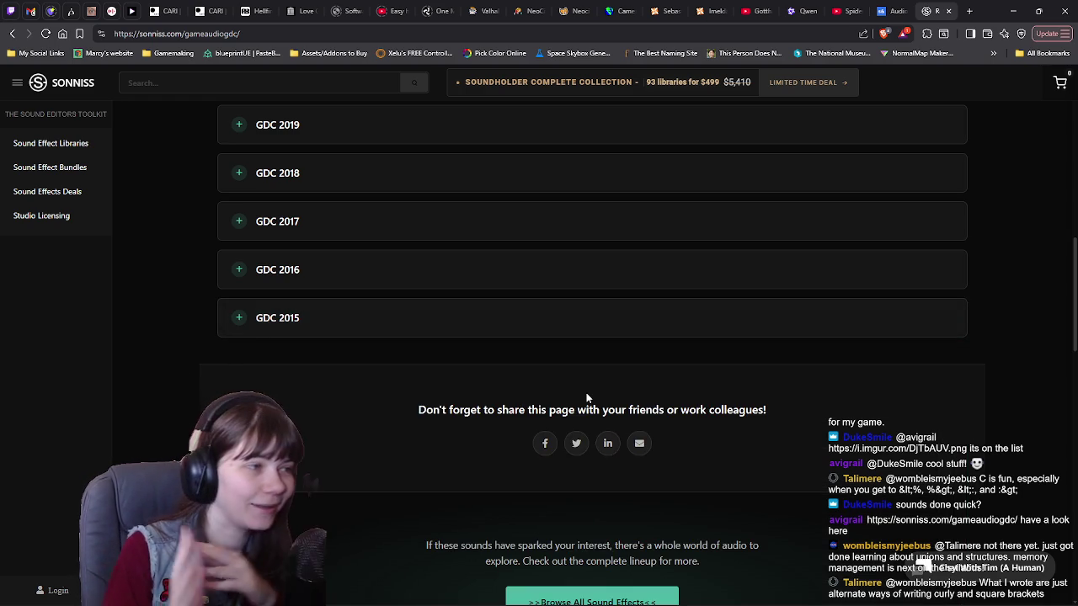
Scroll the 2015–2024 bundle list again, then return to the s&box editor.
scroll(581, 387, "up", 5)
scroll(627, 379, "down", 2)
scroll(409, 332, "down", 1)
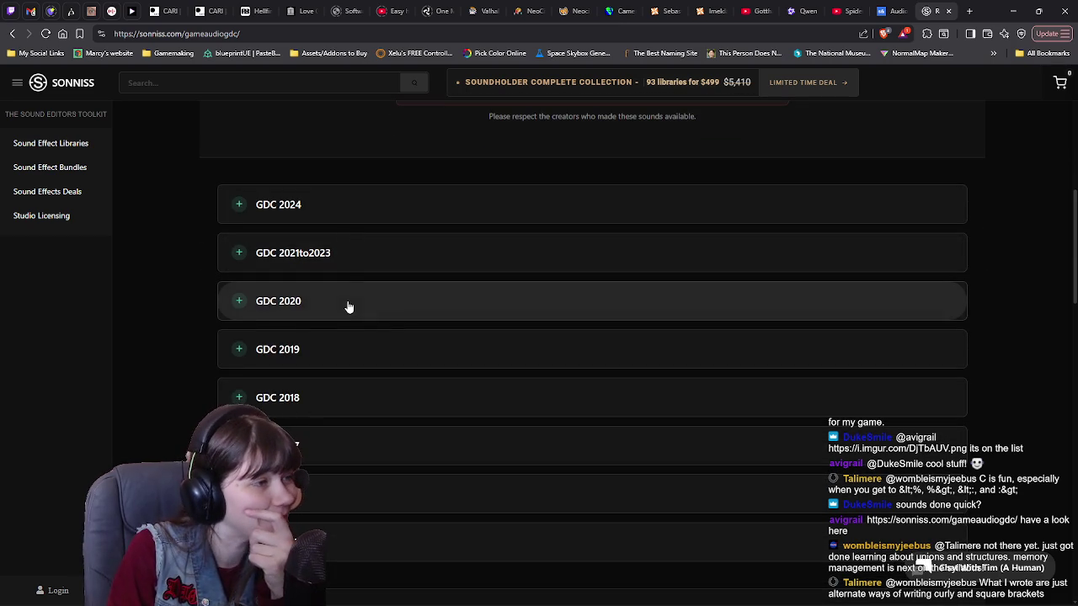
scroll(373, 320, "up", 2)
scroll(398, 340, "down", 1)
scroll(1001, 154, "up", 6)
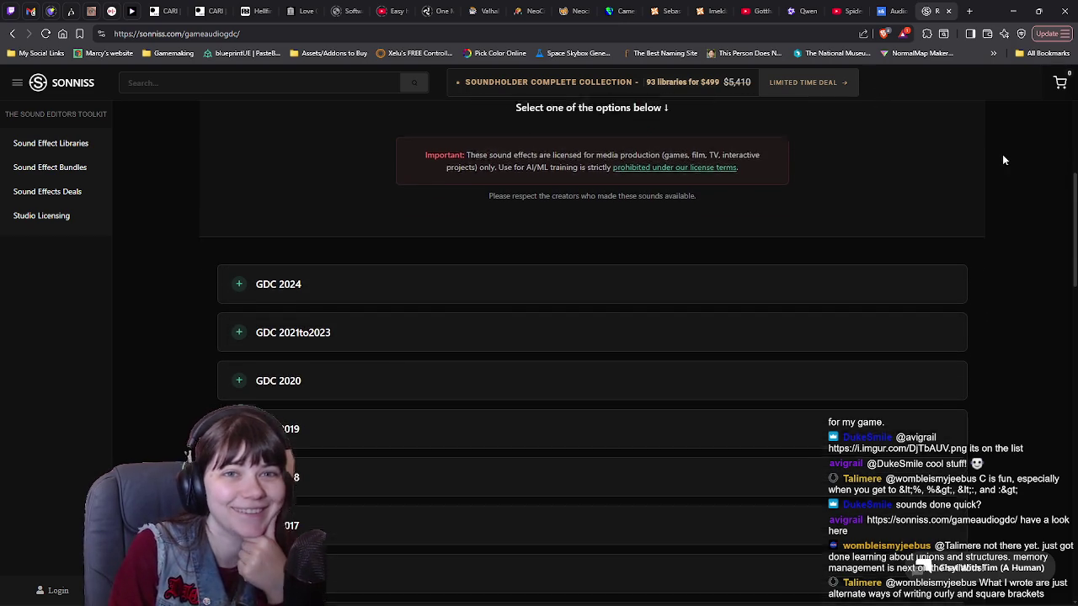
left_click(1012, 11)
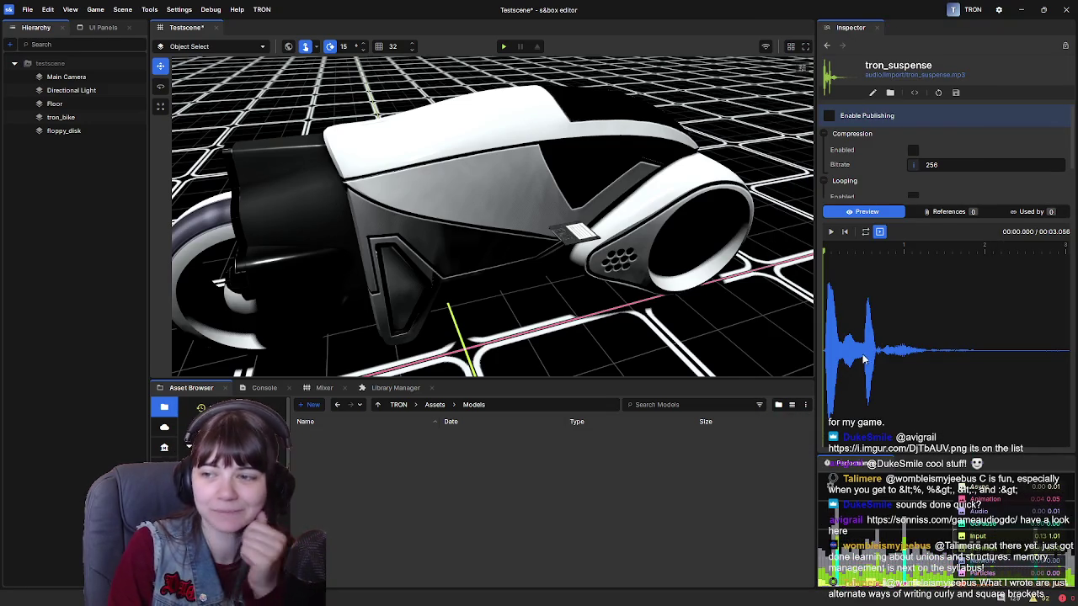
left_click(434, 404)
double_click(410, 461)
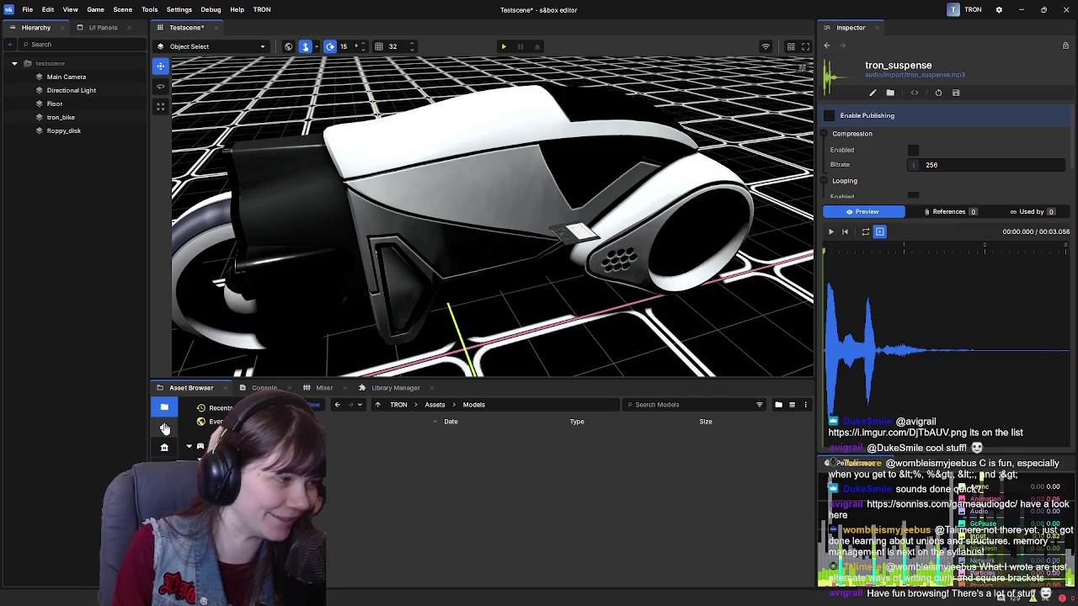
left_click(165, 427)
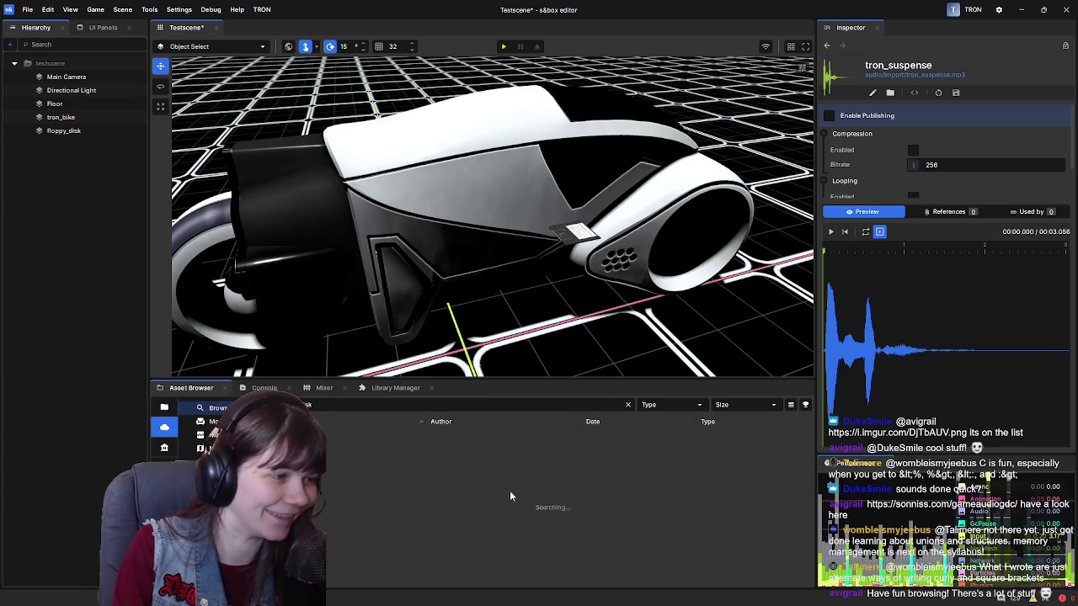
left_click(357, 404)
key("ctrl+a")
key("BackSpace")
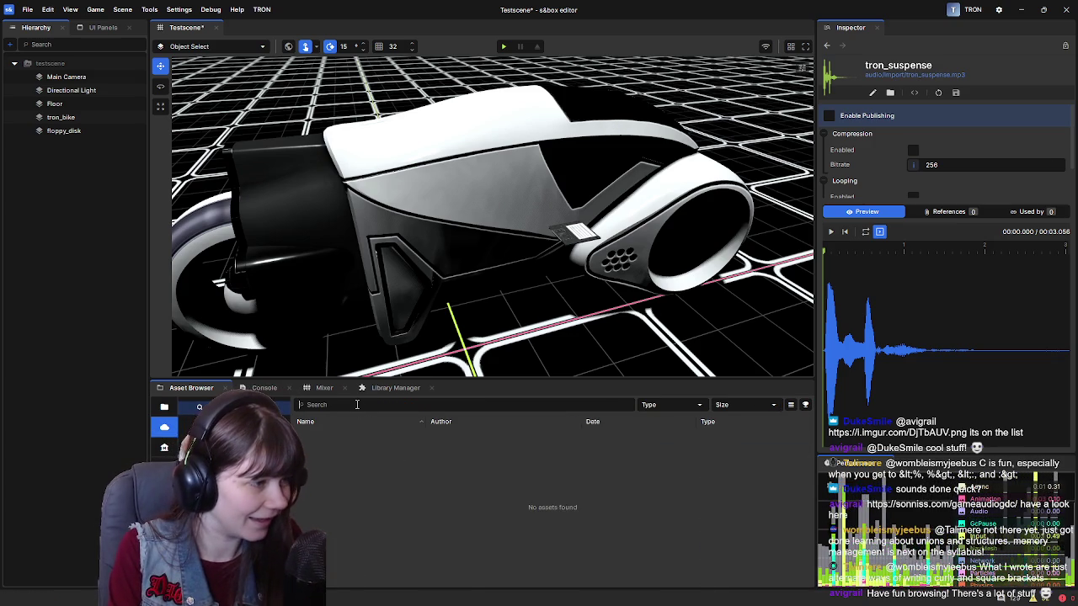
type("identi")
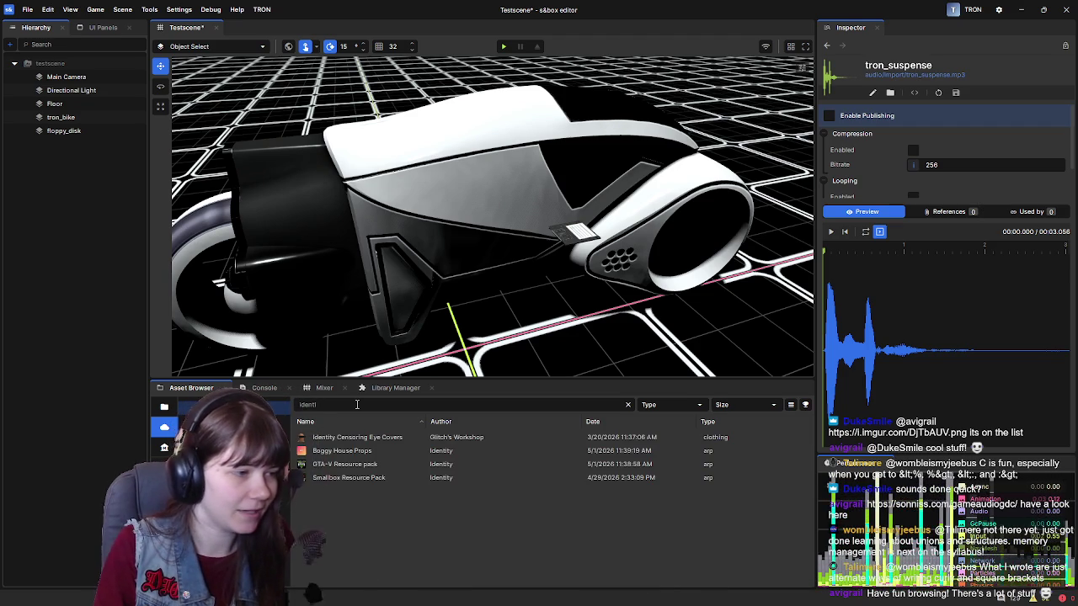
key("BackSpace")
key("BackSpace")
key("BackSpace")
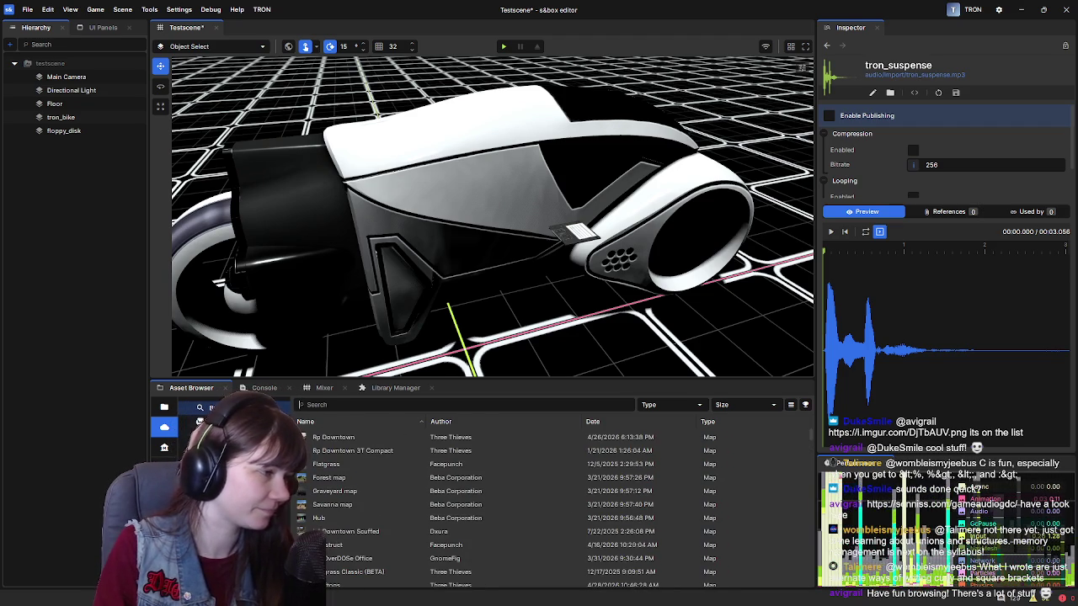
left_click(164, 406)
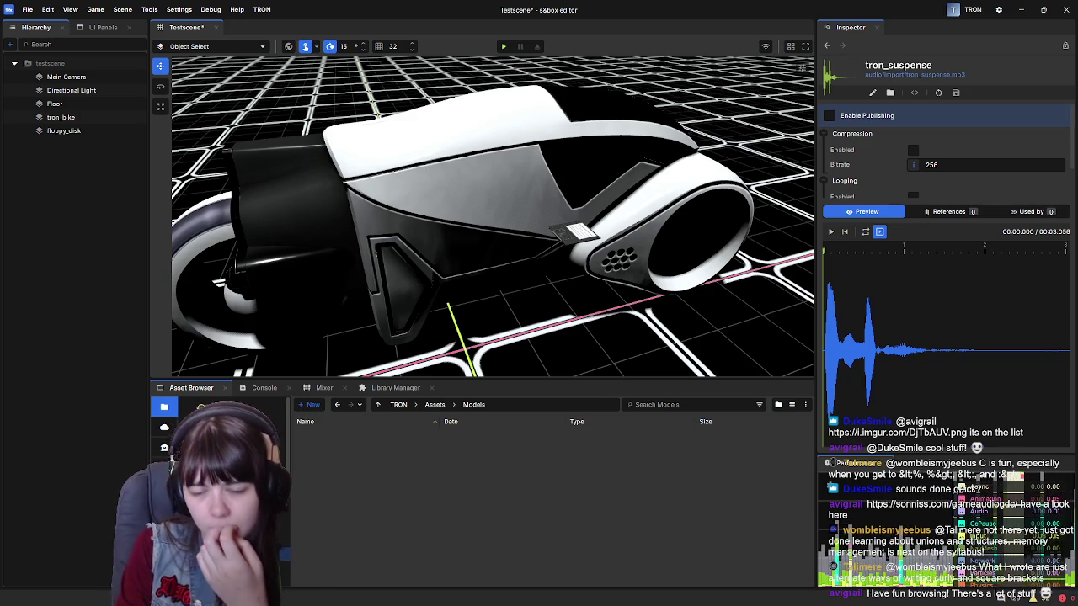
Go up to Assets and open Materials, then turn the view across the grid toward the wall outline.
right_click(621, 489)
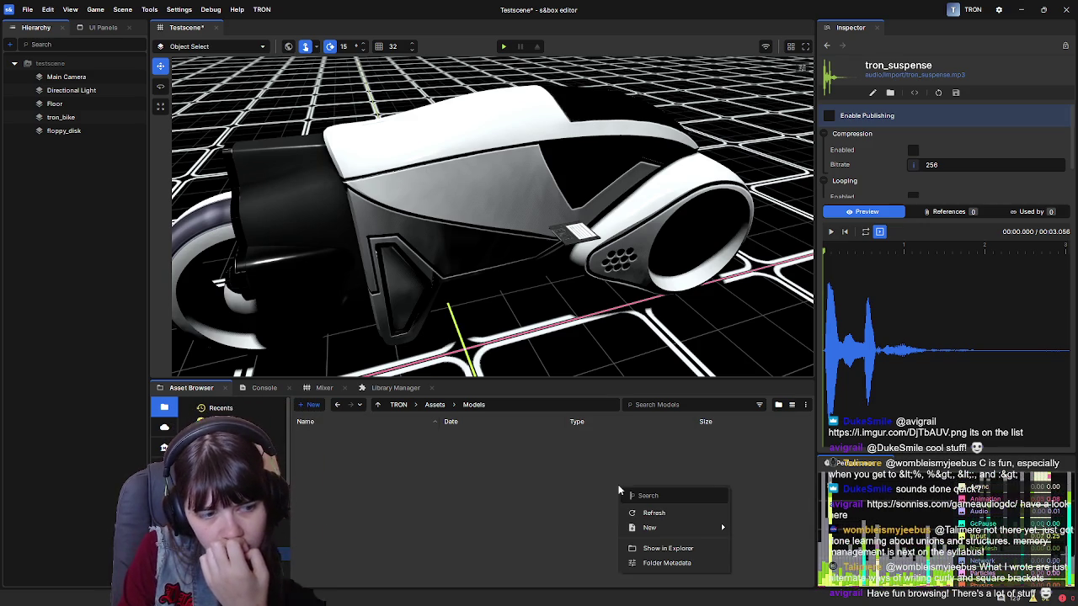
left_click(769, 476)
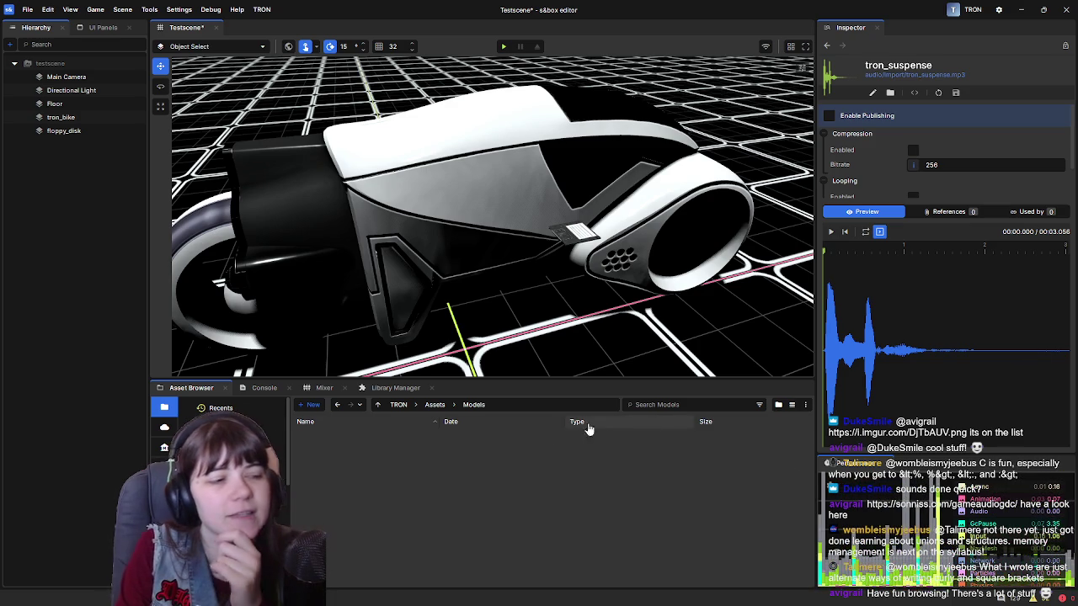
left_click(433, 405)
right_click(381, 508)
left_click(361, 451)
double_click(362, 452)
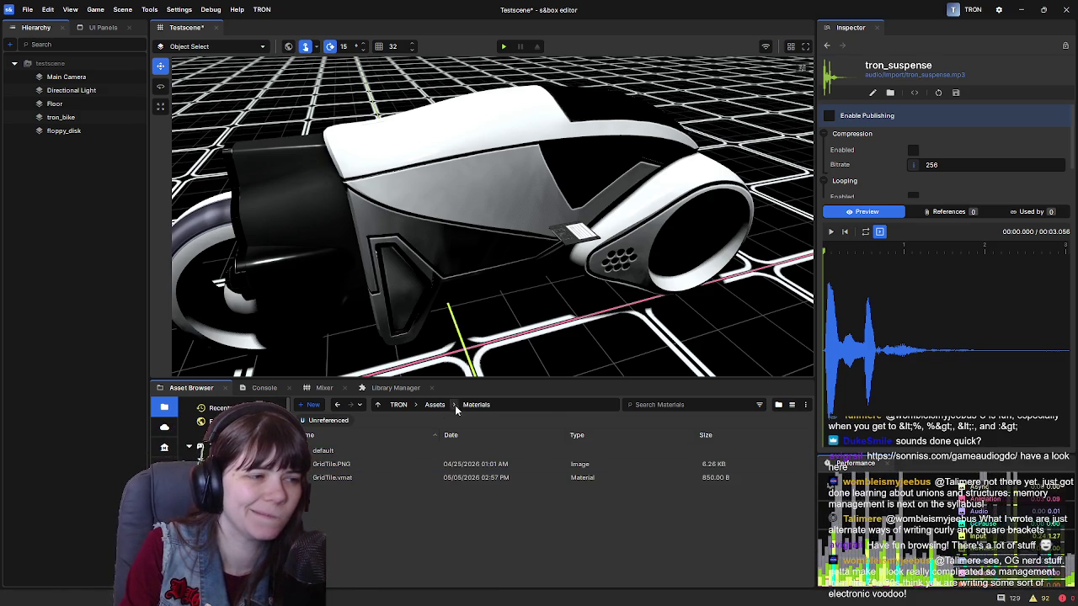
mouse_move(489, 252)
left_mouse_down()
mouse_move(740, 151)
mouse_move(395, 288)
mouse_move(589, 142)
mouse_move(185, 196)
mouse_move(548, 262)
mouse_move(459, 272)
left_mouse_up()
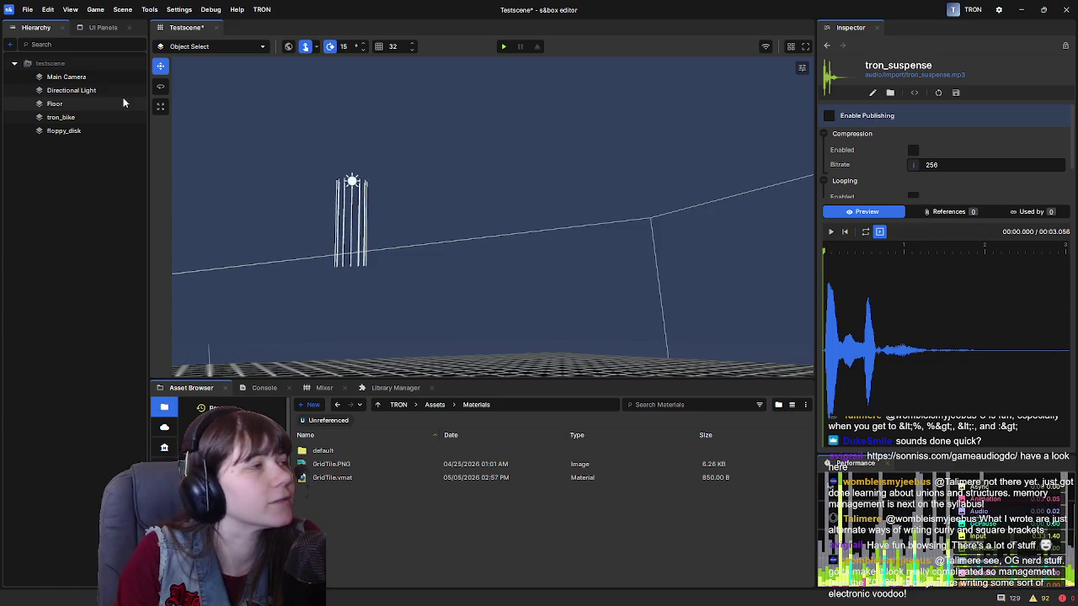
mouse_move(286, 278)
left_mouse_down()
mouse_move(704, 183)
mouse_move(524, 211)
mouse_move(625, 224)
mouse_move(490, 250)
mouse_move(513, 217)
mouse_move(469, 221)
left_mouse_up()
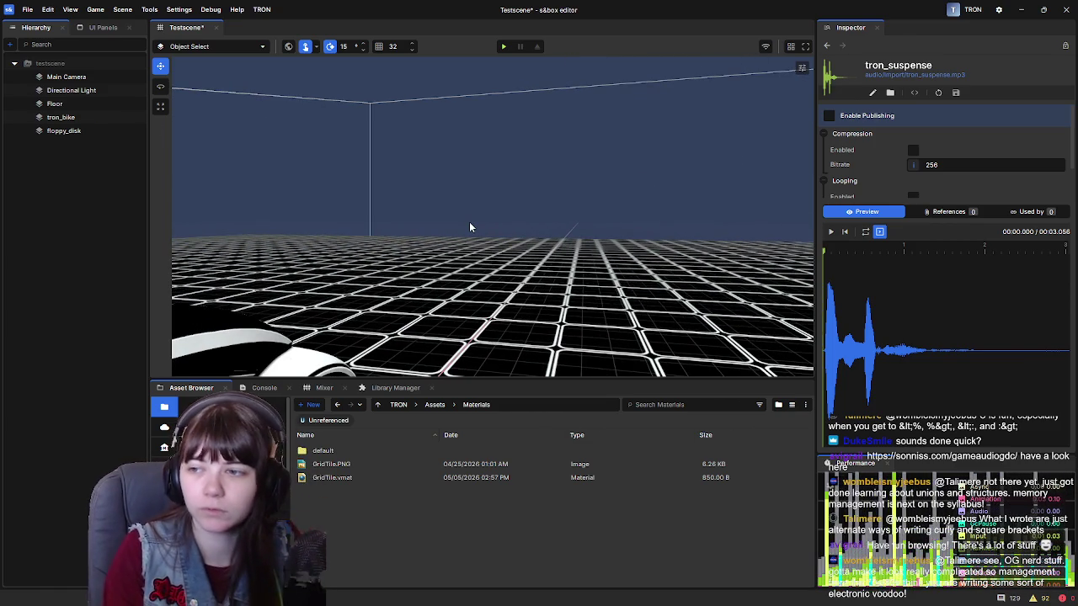
Add a 2D Skybox object to the scene and tilt the view up to the light-blue sky.
right_click(71, 168)
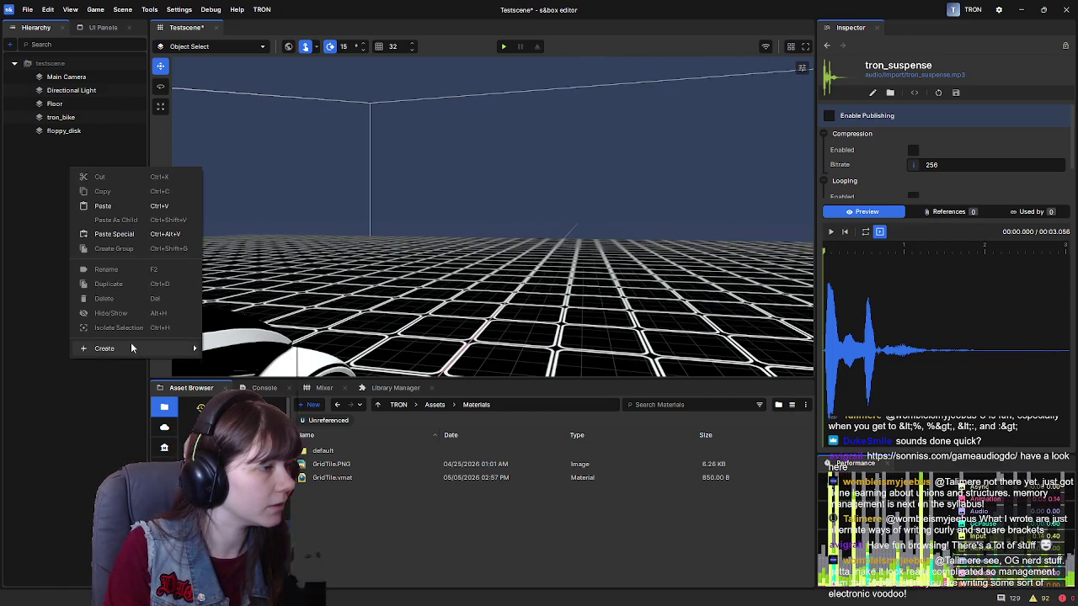
mouse_move(126, 347)
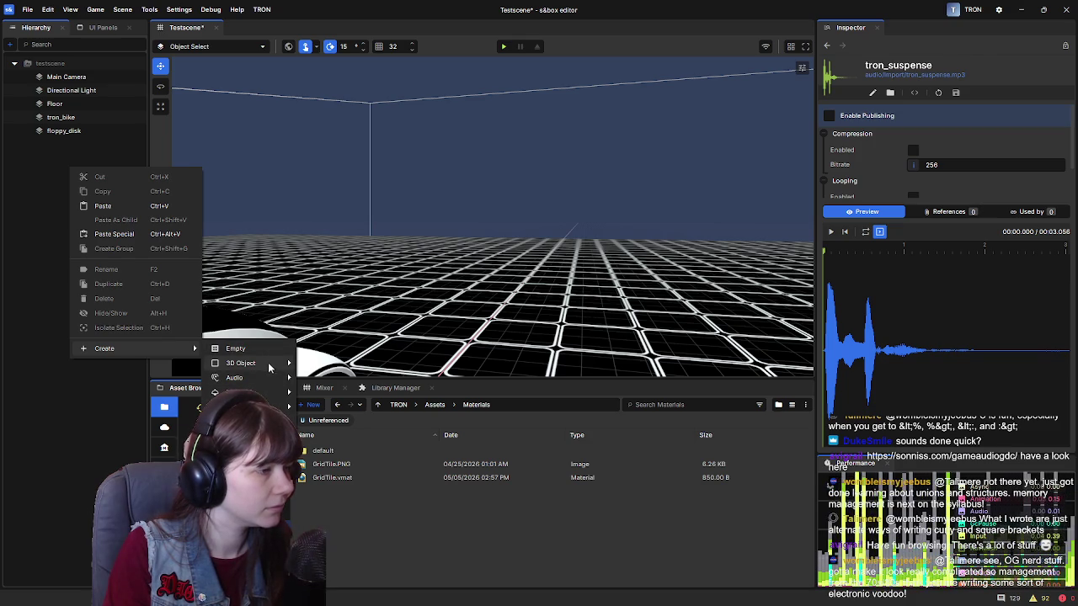
mouse_move(271, 365)
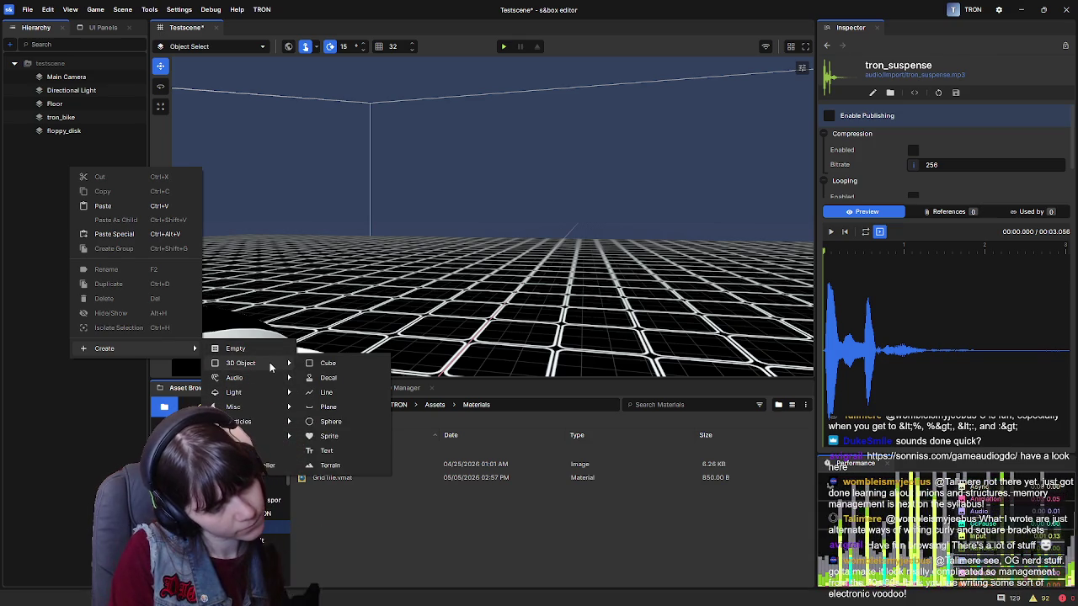
mouse_move(264, 401)
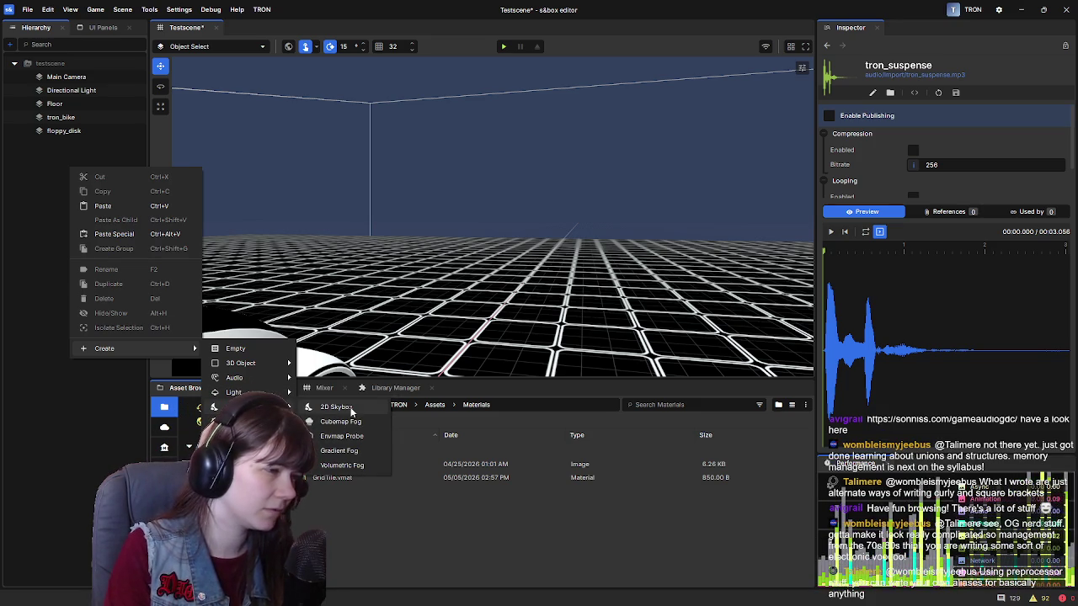
left_click(351, 409)
mouse_move(356, 190)
left_mouse_down()
mouse_move(421, 260)
mouse_move(578, 272)
left_mouse_up()
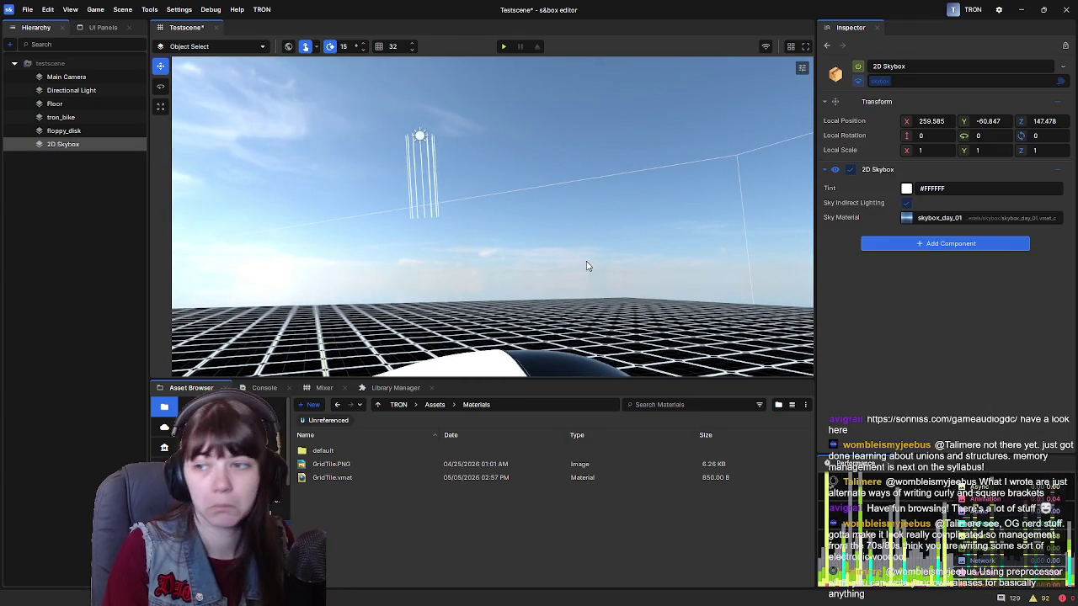
mouse_move(680, 247)
left_mouse_down()
mouse_move(393, 248)
mouse_move(501, 275)
mouse_move(685, 284)
mouse_move(559, 287)
left_mouse_up()
Rename the skybox object to Skybox, then browse back into the Assets/Models folder.
left_click(881, 66)
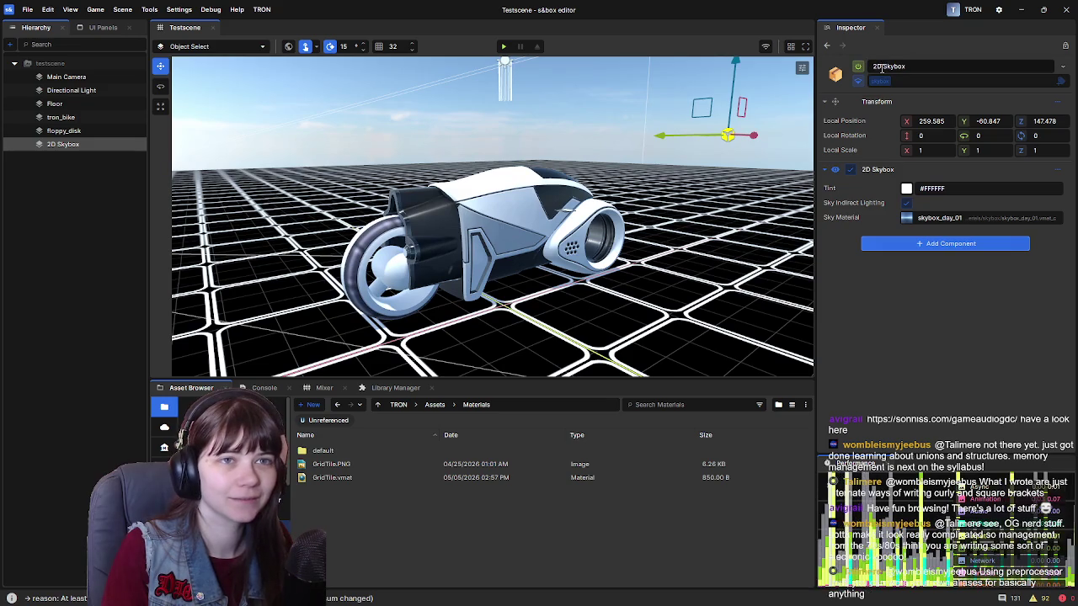
key("BackSpace")
key("BackSpace")
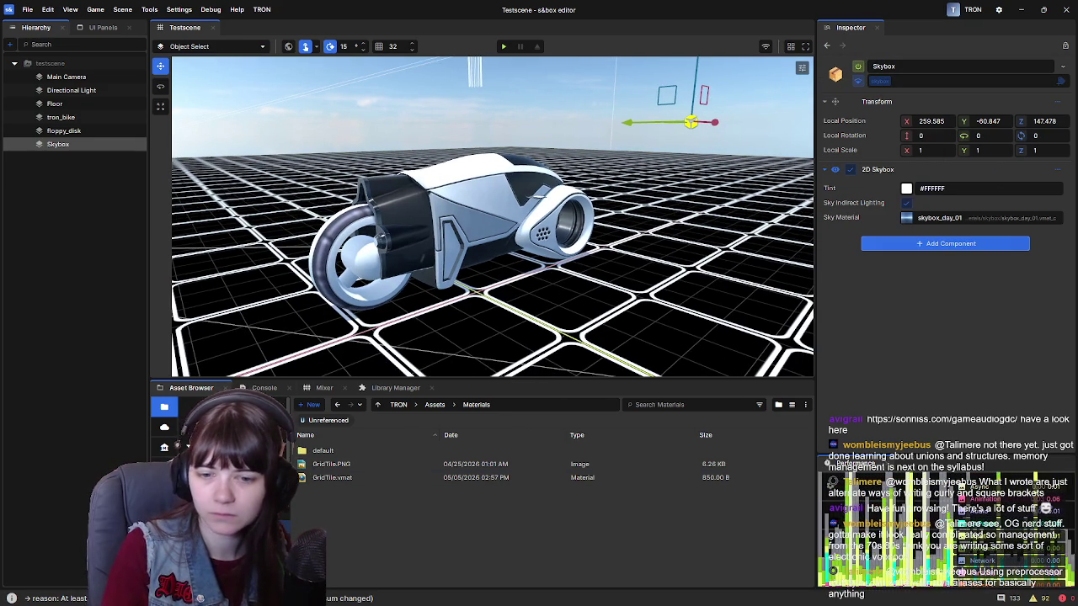
key("BackSpace")
double_click(360, 466)
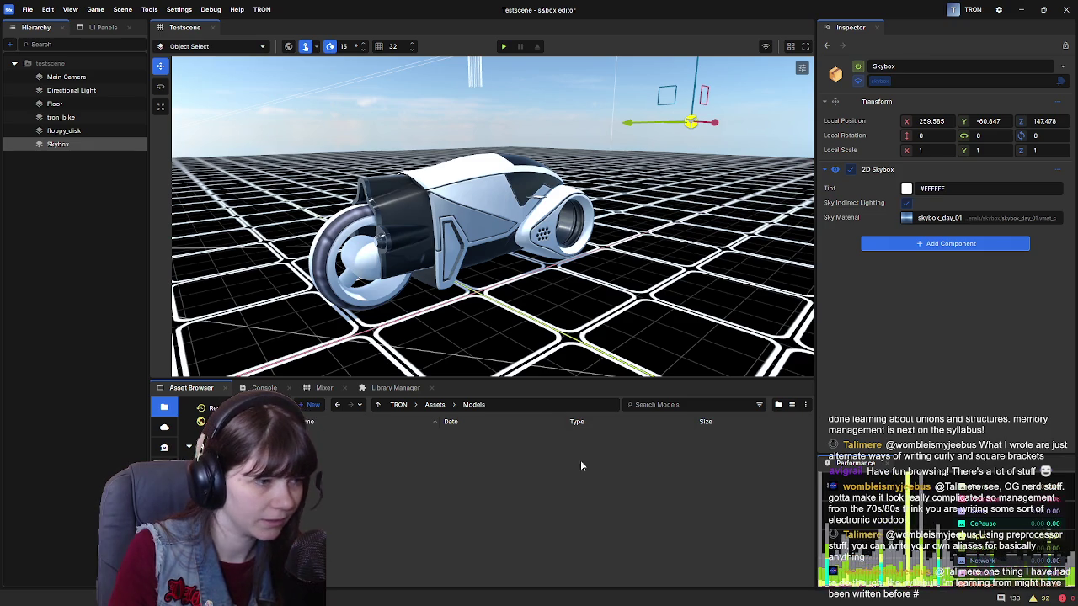
Add 1982disc_asymetric.fbx to the Models folder.
right_click(554, 469)
left_click(977, 364)
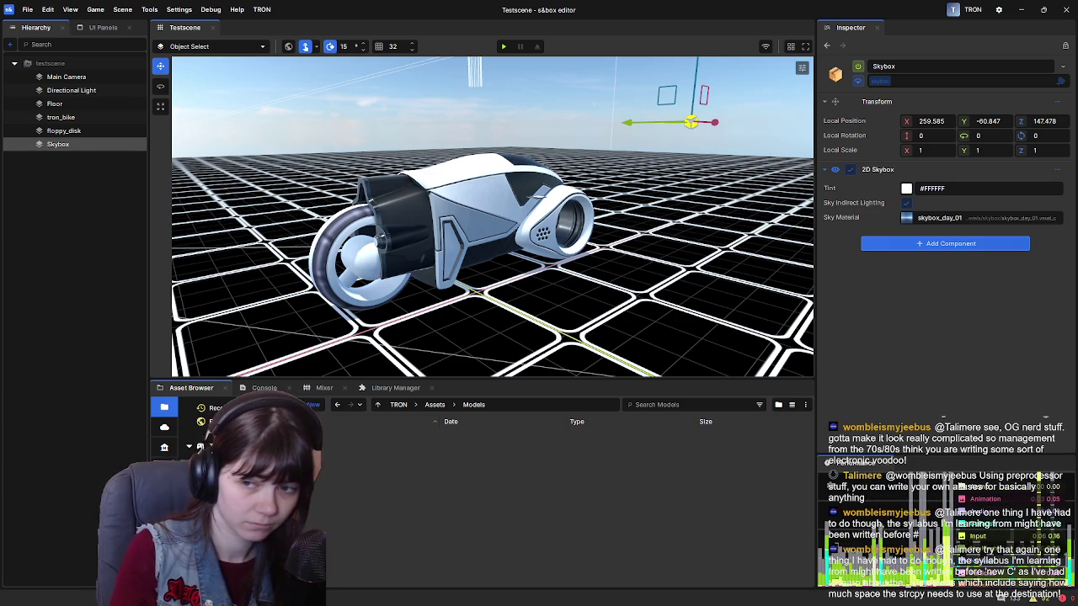
right_click(602, 471)
left_click_drag(602, 476, 600, 477)
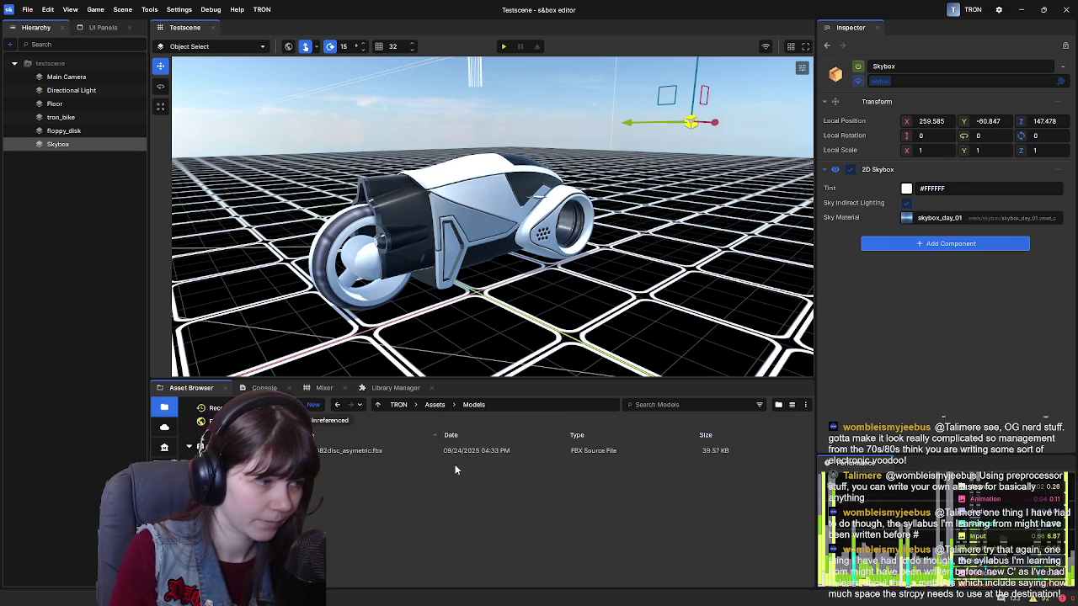
left_click(376, 452)
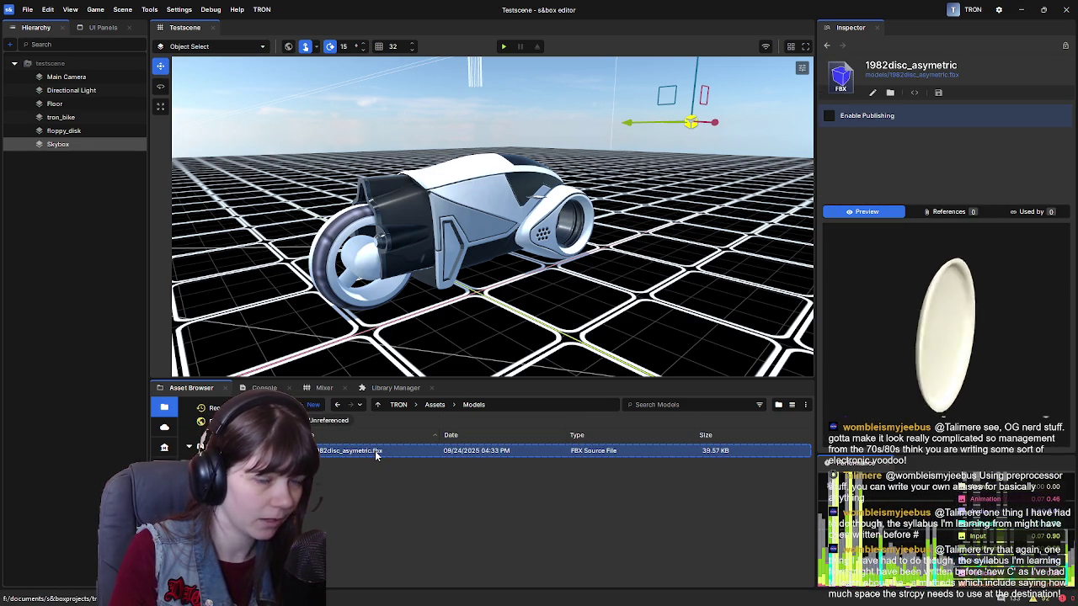
Show the model's folder in Explorer to copy the remaining disc FBX files into Models.
right_click(378, 456)
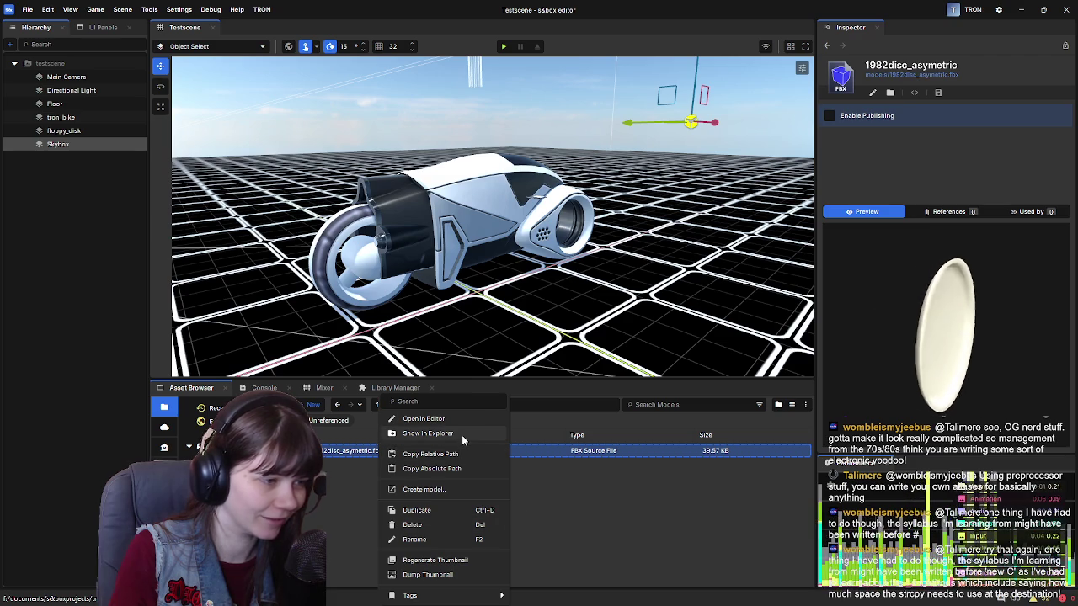
left_click(461, 434)
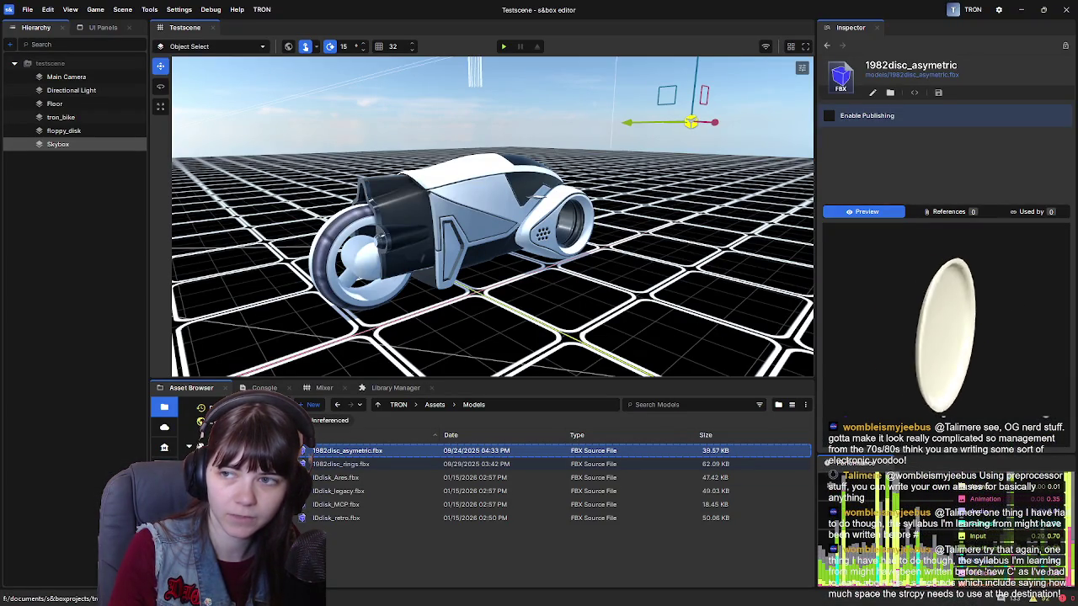
right_click(380, 519)
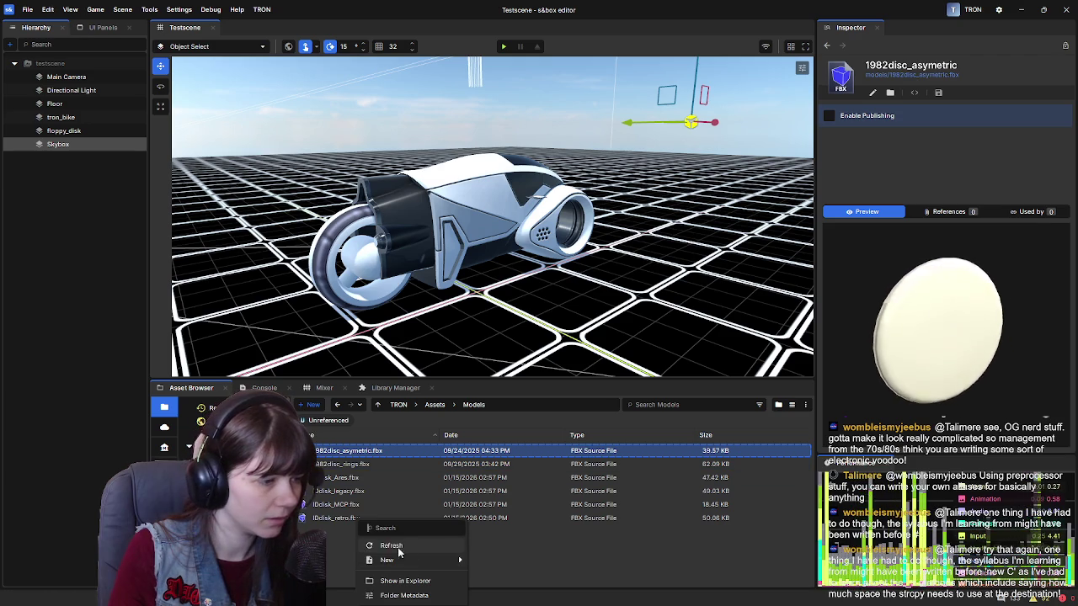
Create a new folder named IdentityDiscs inside Models.
mouse_move(442, 560)
left_click(524, 392)
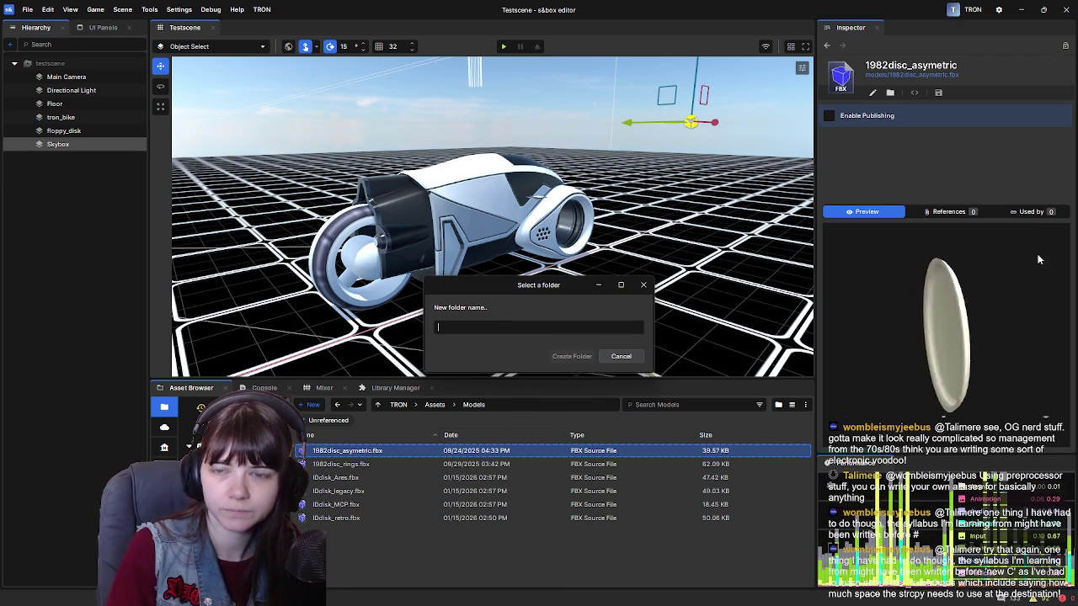
type("ldd")
type("ntityDis")
type("cs")
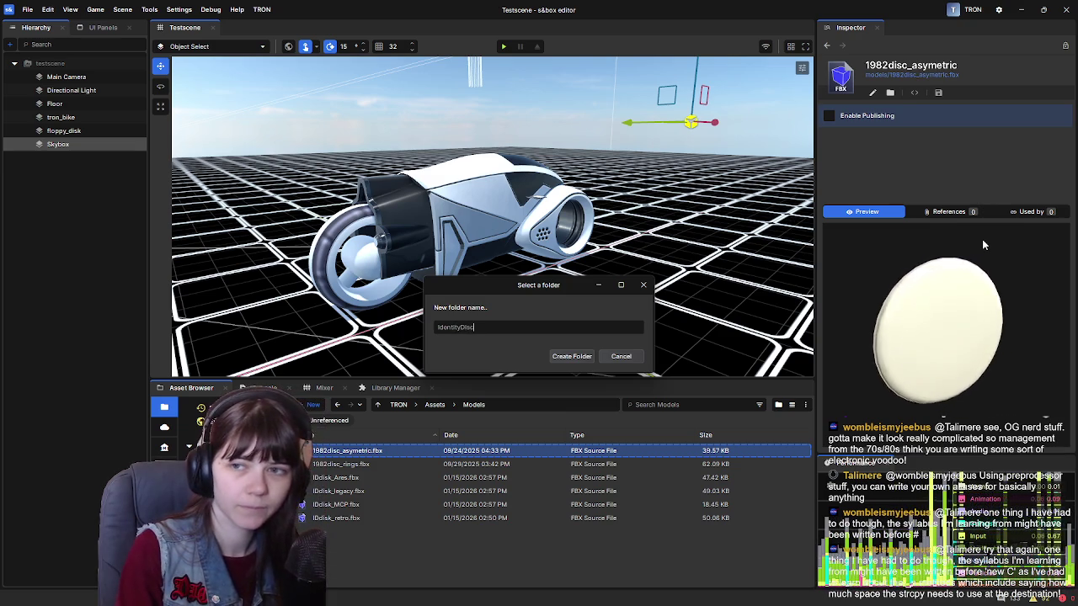
left_click(572, 356)
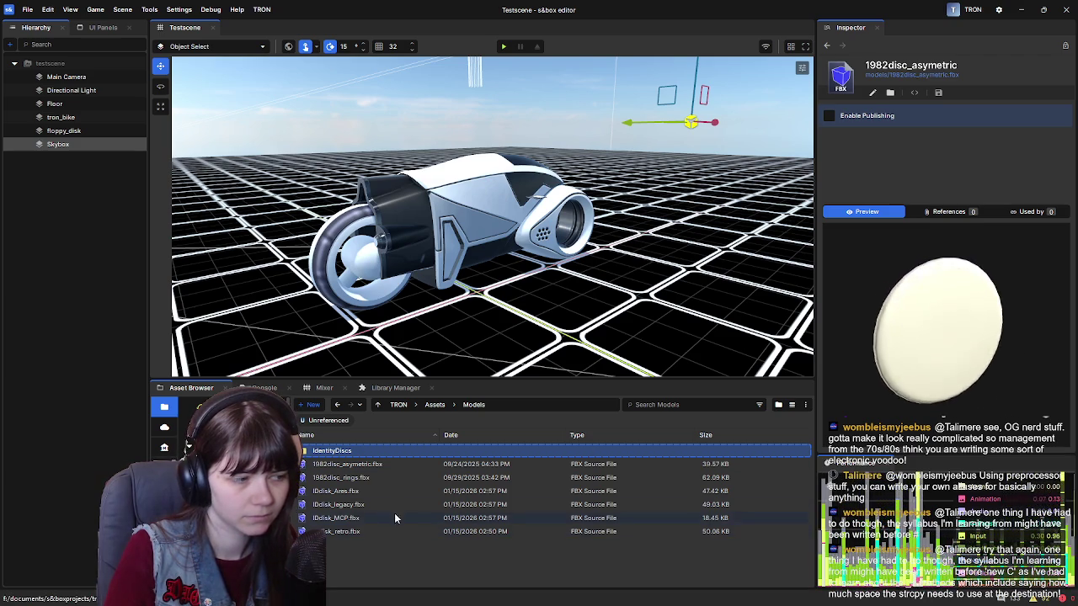
Move all six disc FBX models into IdentityDiscs and open that folder.
left_click_drag(364, 464, 367, 535)
left_click_drag(387, 468, 384, 451)
double_click(386, 439)
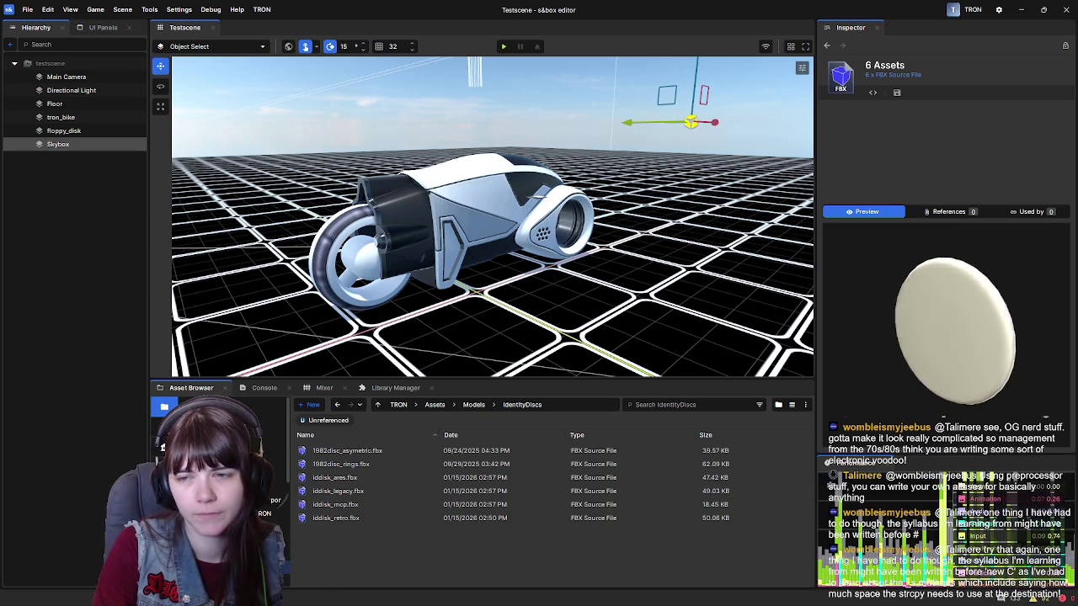
Add a new folder named Textures under IdentityDiscs and open it.
right_click(370, 554)
mouse_move(446, 559)
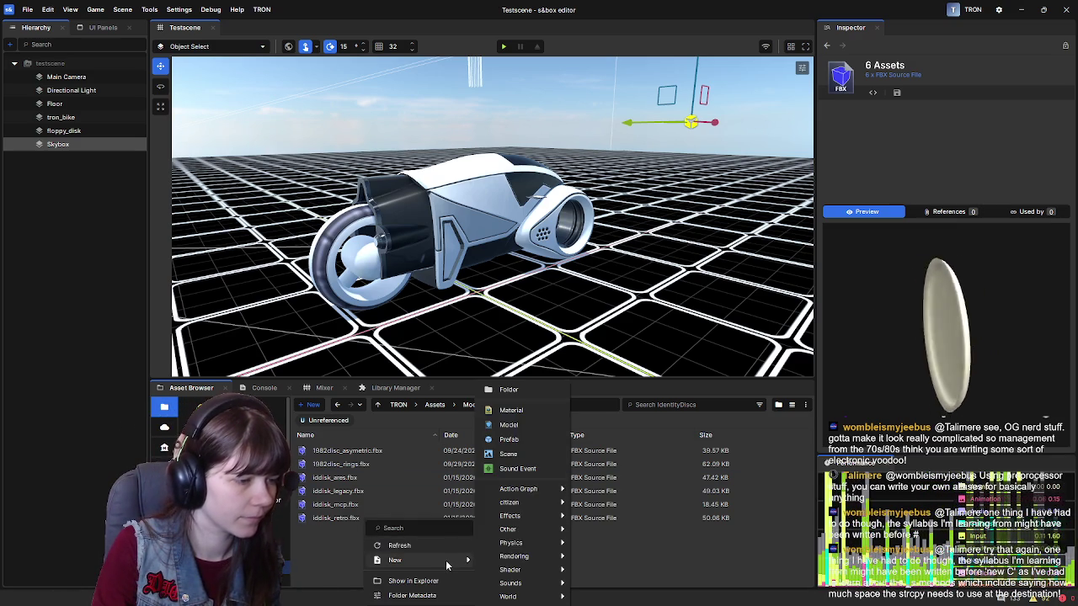
left_click(531, 389)
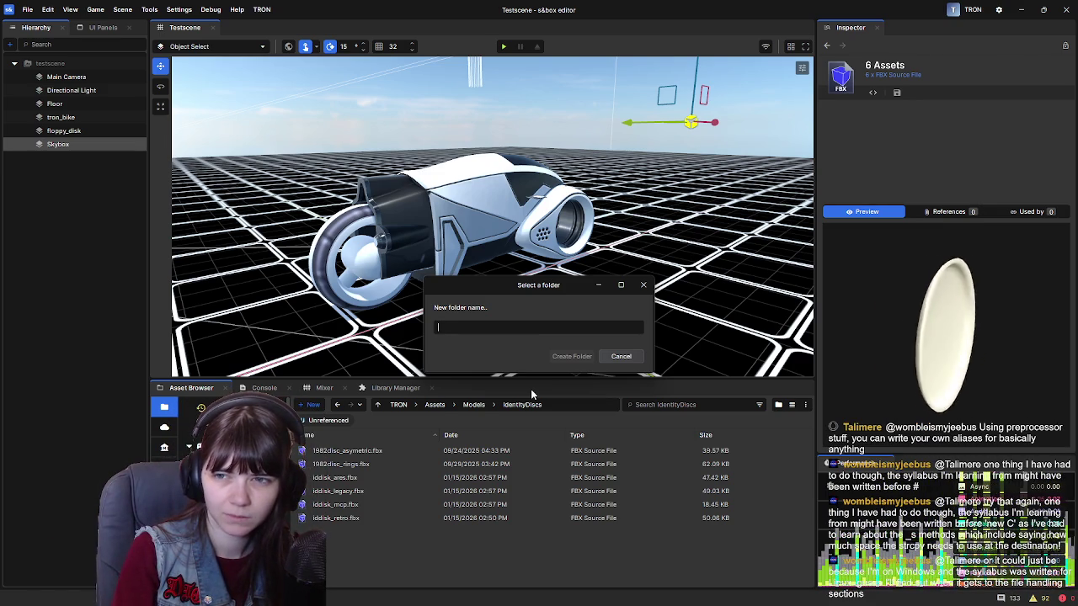
type("Textures")
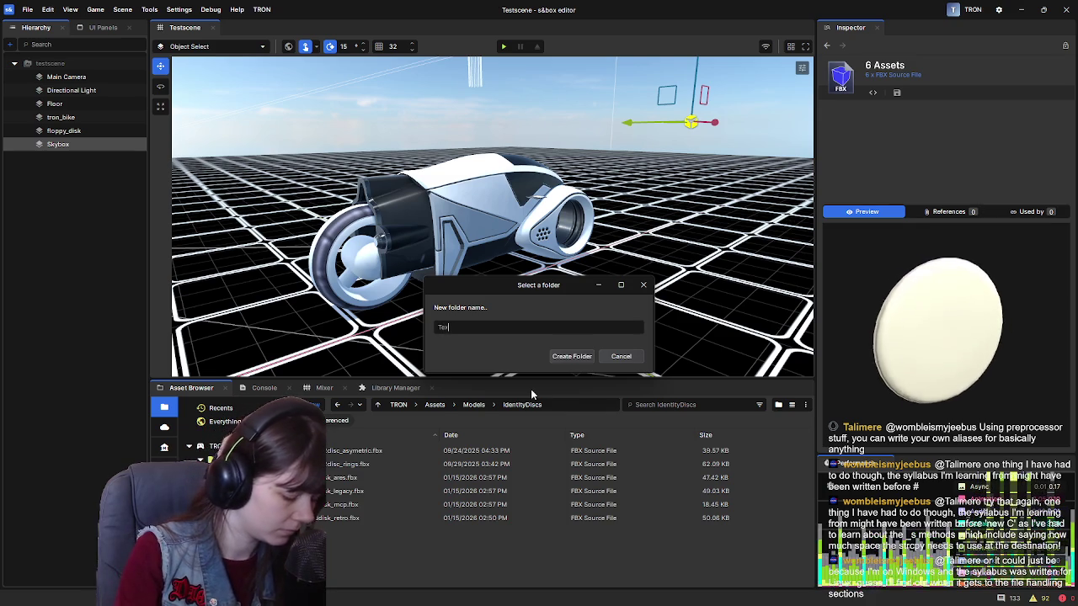
key("Return")
double_click(372, 452)
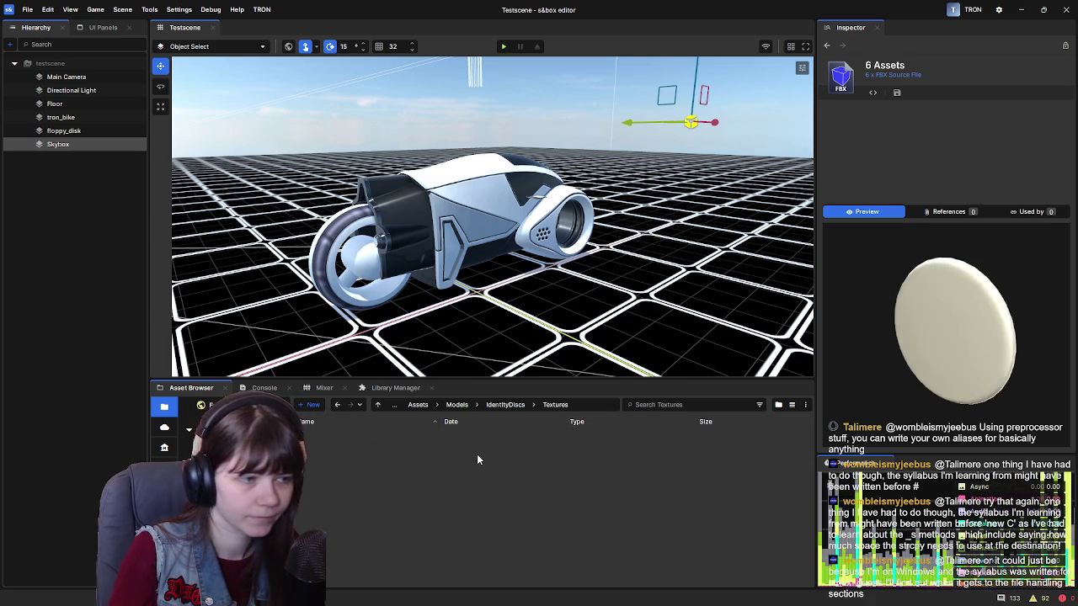
right_click(476, 457)
Make a Retro subfolder in Textures alongside the TRONDisc_legacy PNGs, and open it.
mouse_move(548, 496)
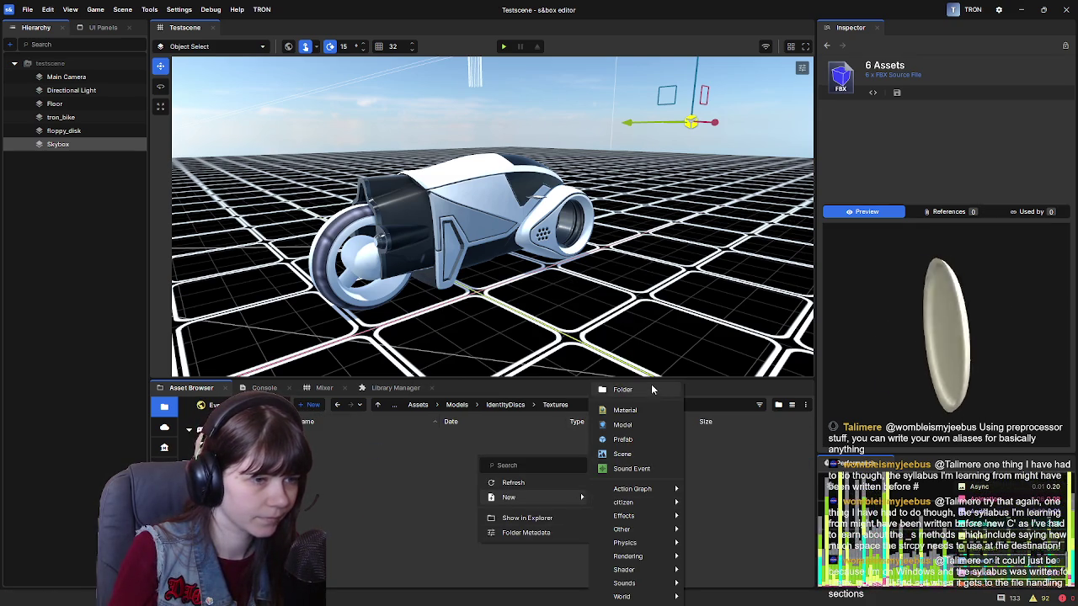
left_click(652, 389)
type("Retro")
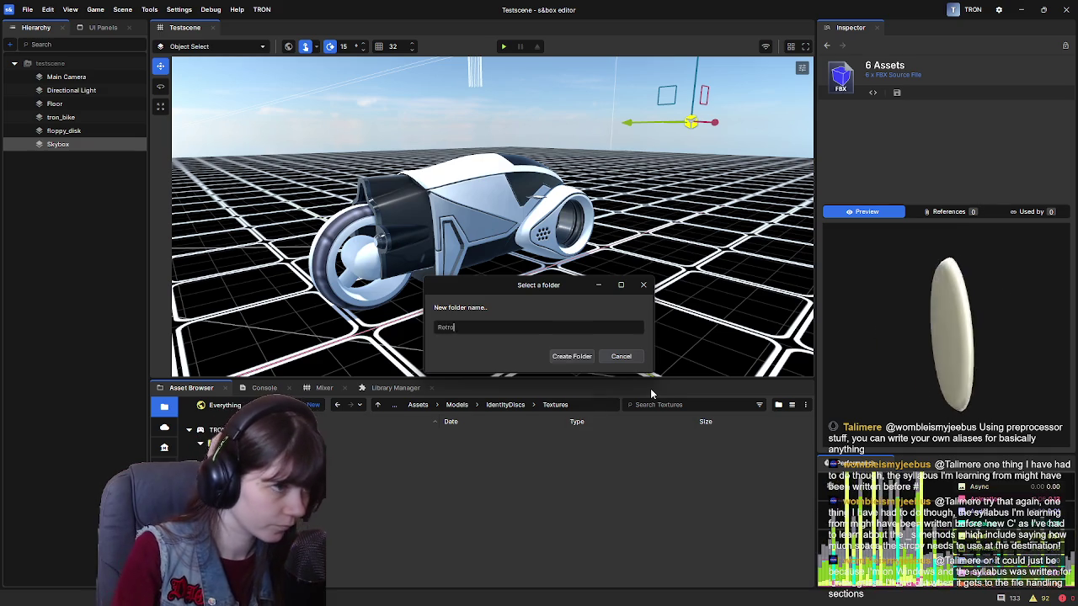
key("Return")
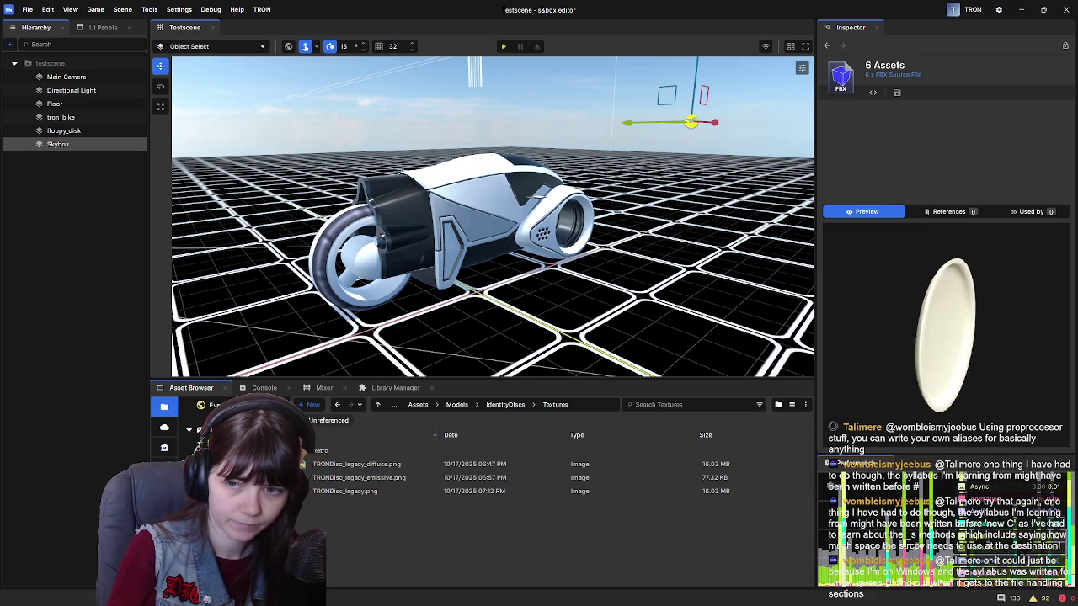
double_click(395, 450)
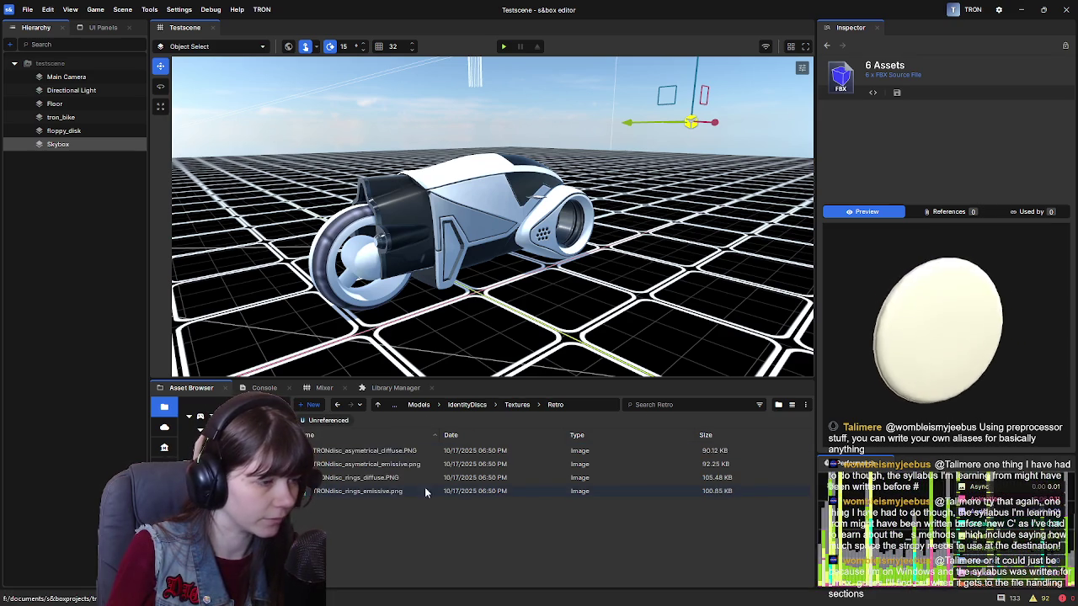
View TRONdisc_asymetrical_diffuse.PNG in the Inspector, then go back up to Textures.
left_click(527, 449)
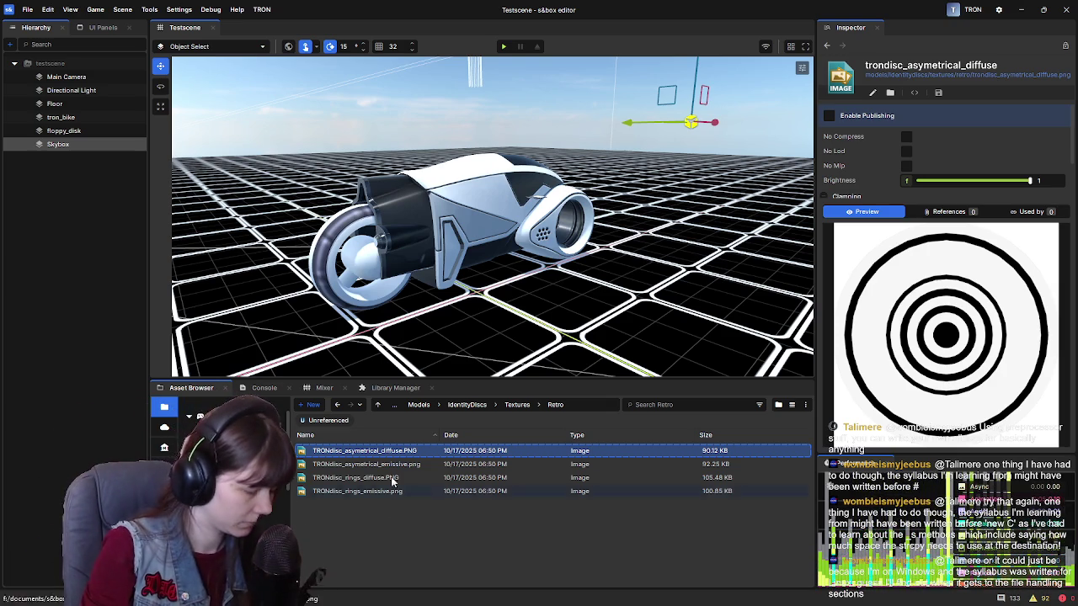
left_click(496, 410)
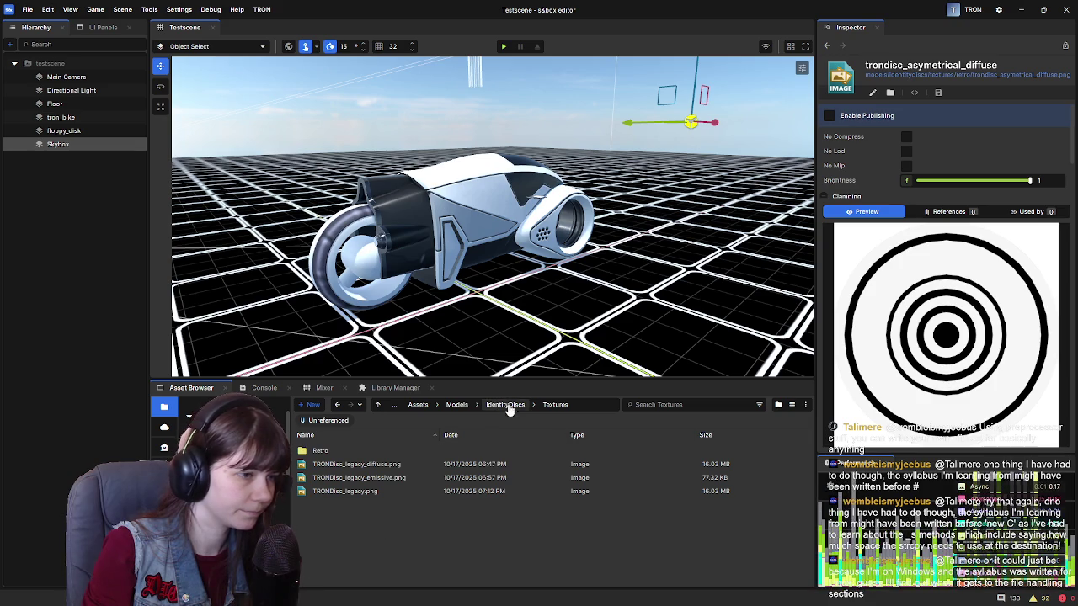
Preview 1982disc_asymetric, 1982disc_rings, iddisk_ares and finally iddisk_mcp in the Inspector.
left_click(388, 464)
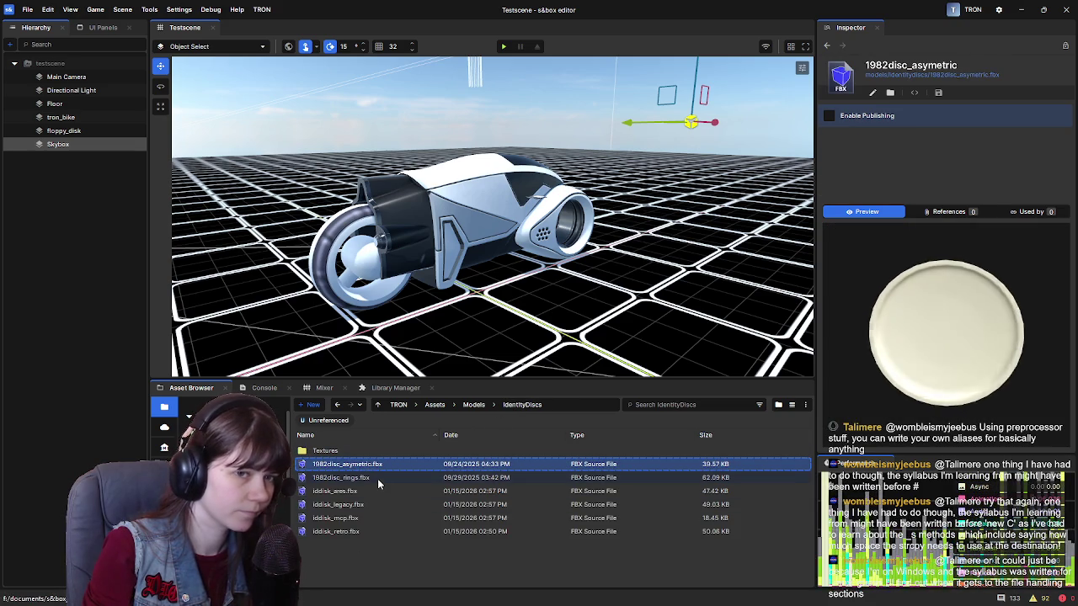
left_click(377, 478)
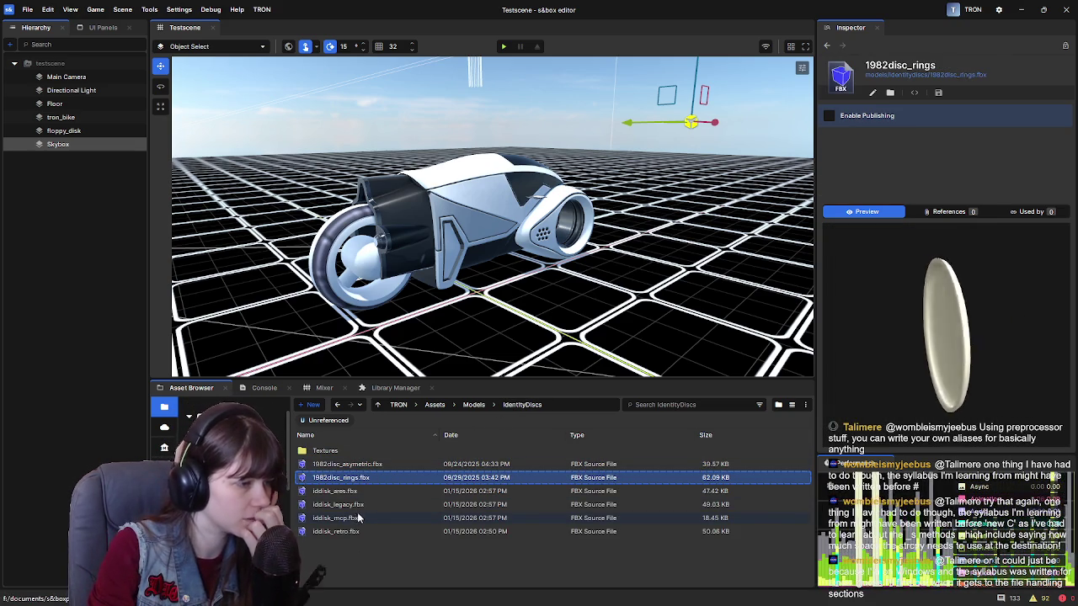
left_click(363, 468)
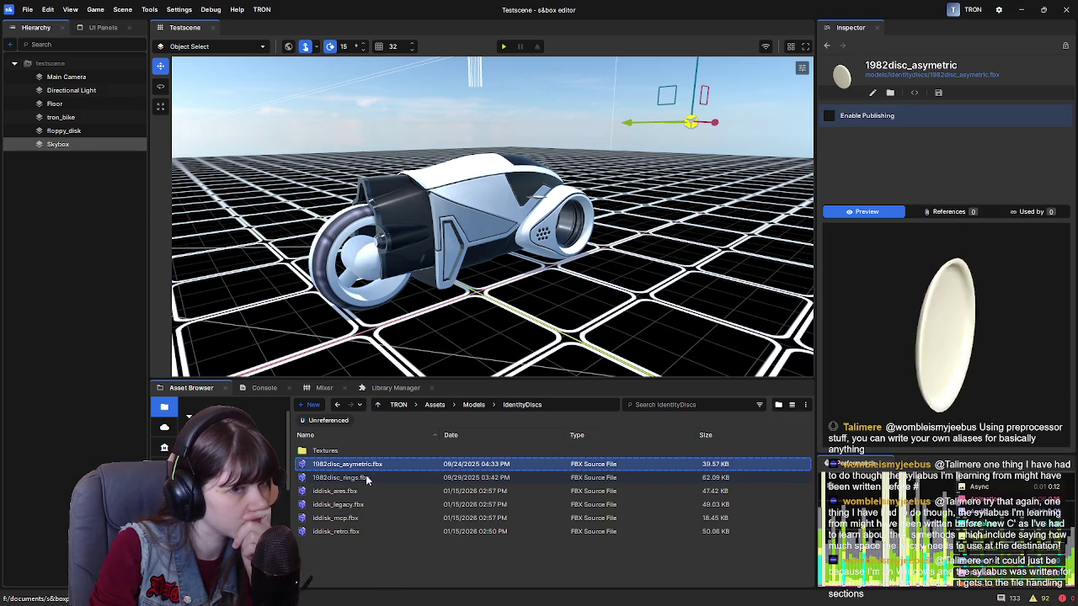
left_click(366, 478)
left_click(383, 468)
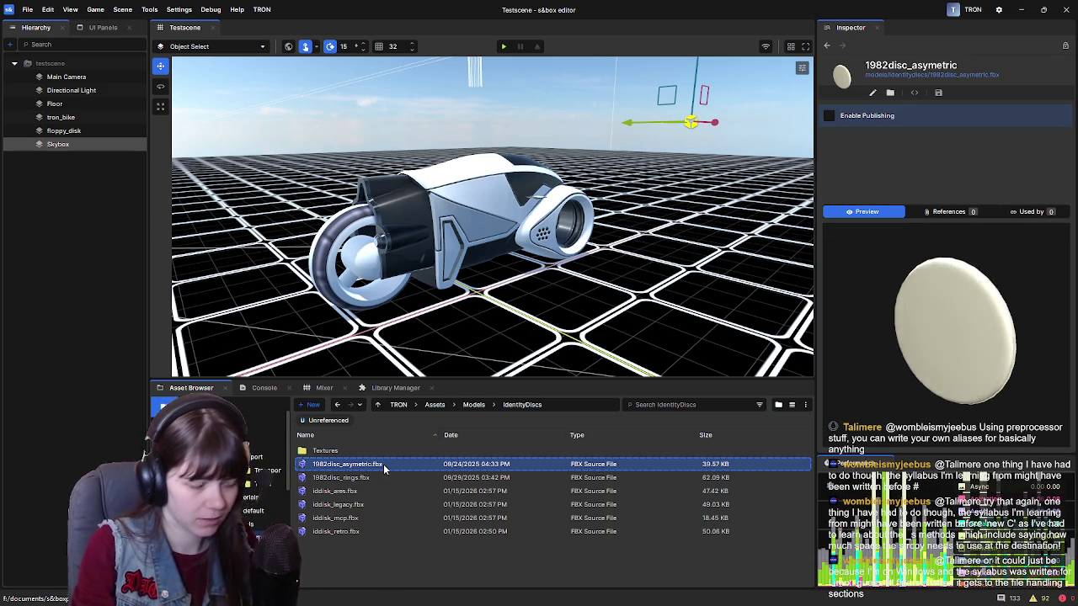
left_click(372, 491)
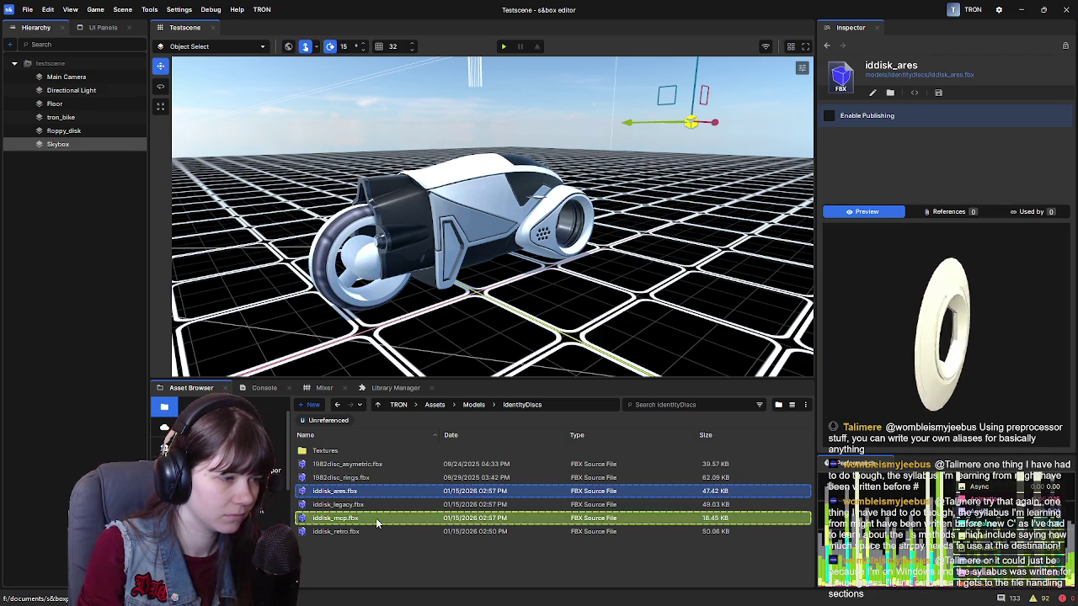
left_click(376, 520)
right_click(355, 557)
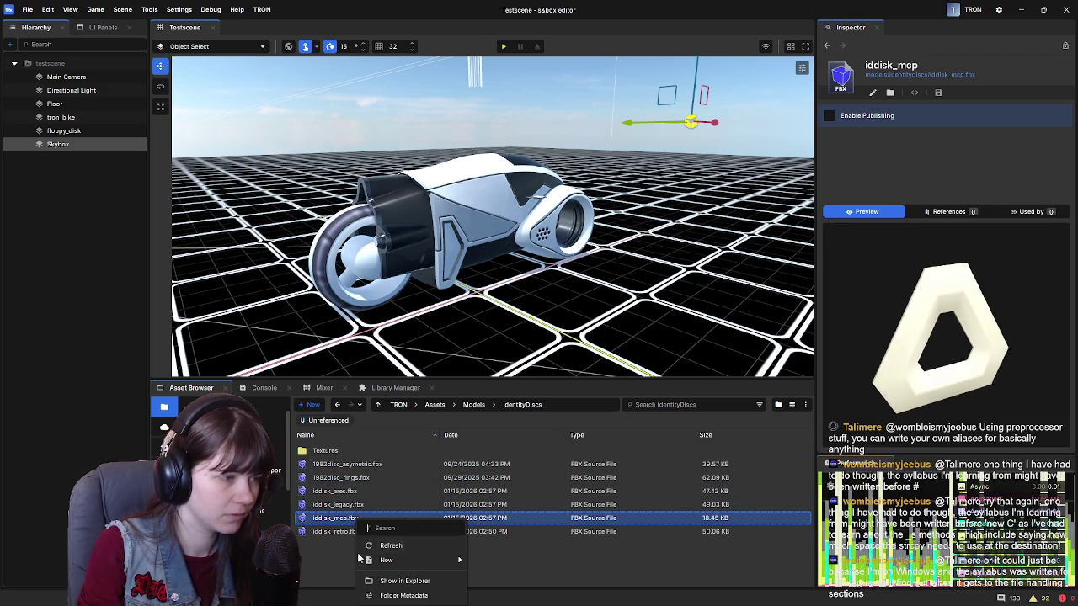
Create a new material named Disc_Ares in IdentityDiscs.
mouse_move(414, 562)
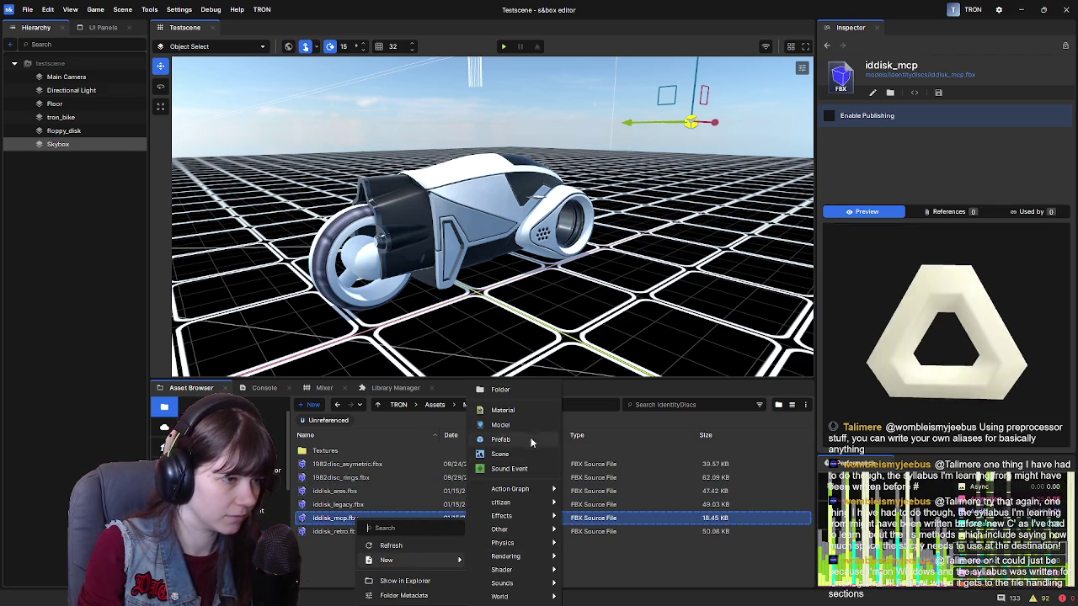
left_click(523, 414)
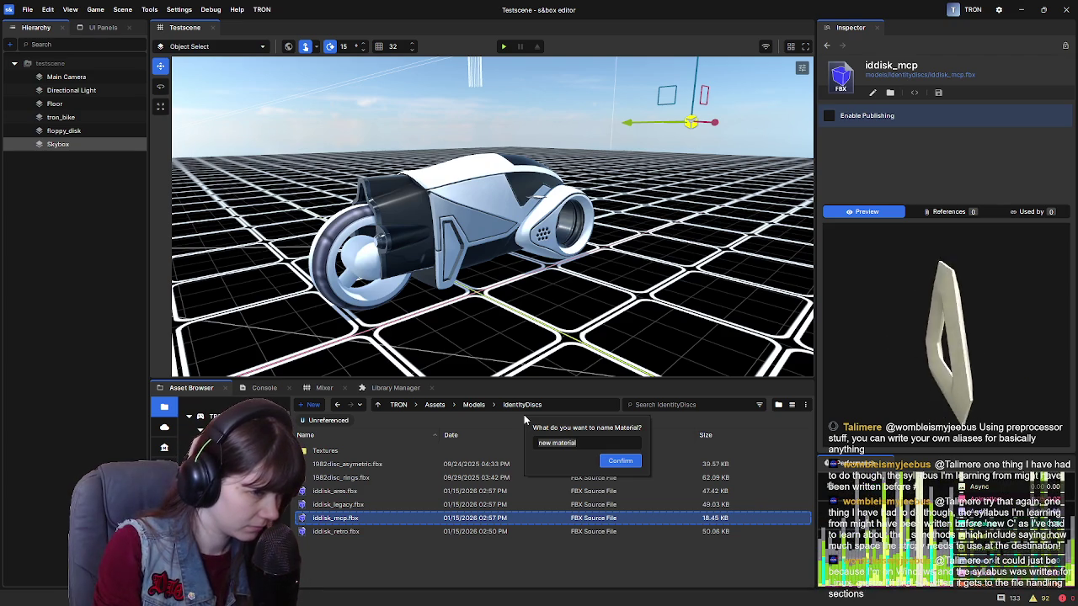
type("D")
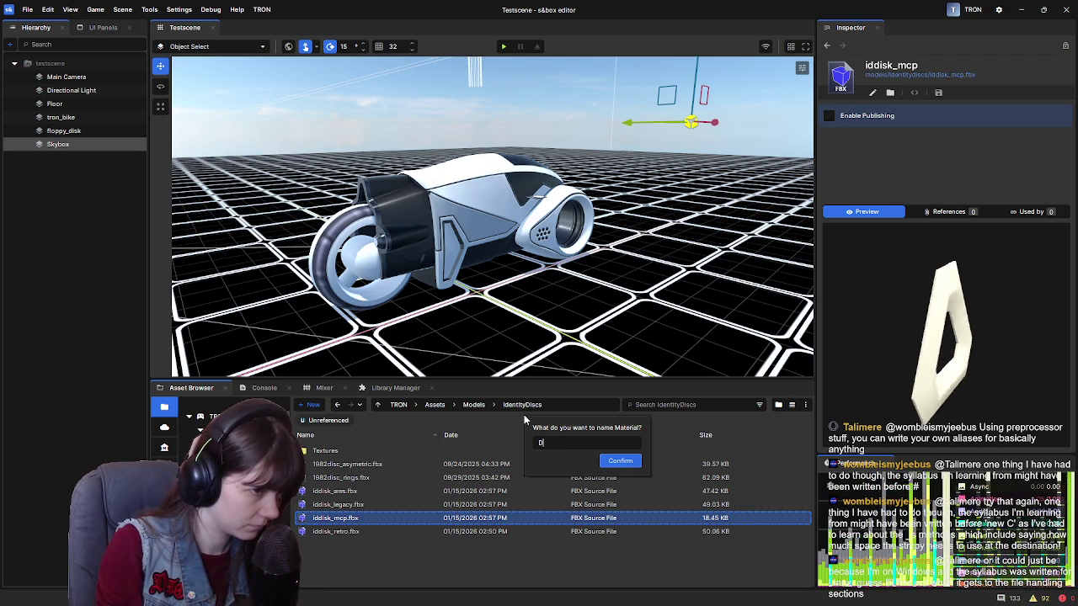
type("isc")
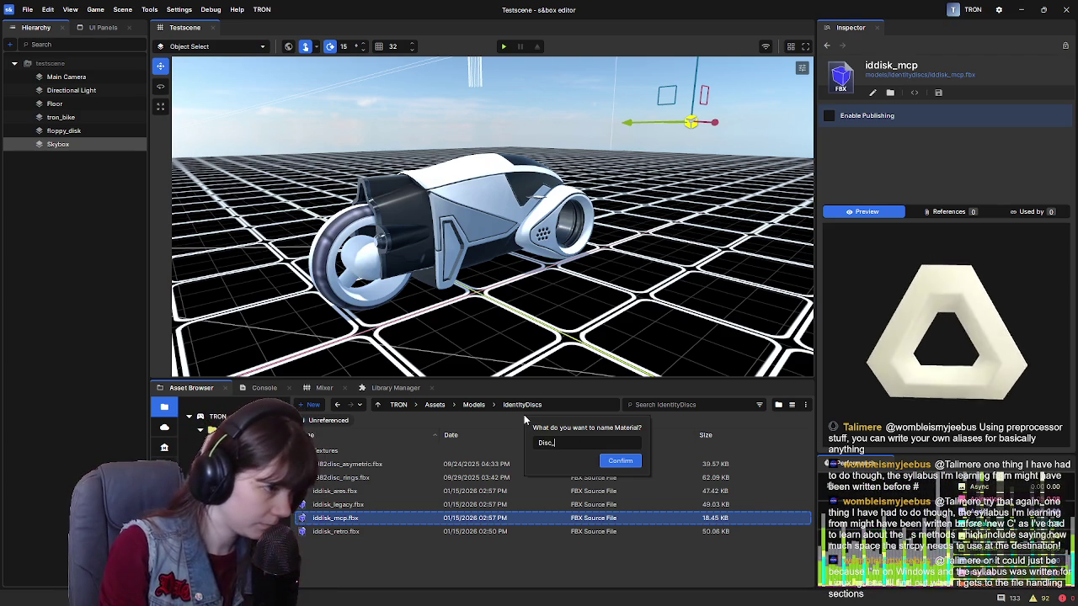
type("_MCP")
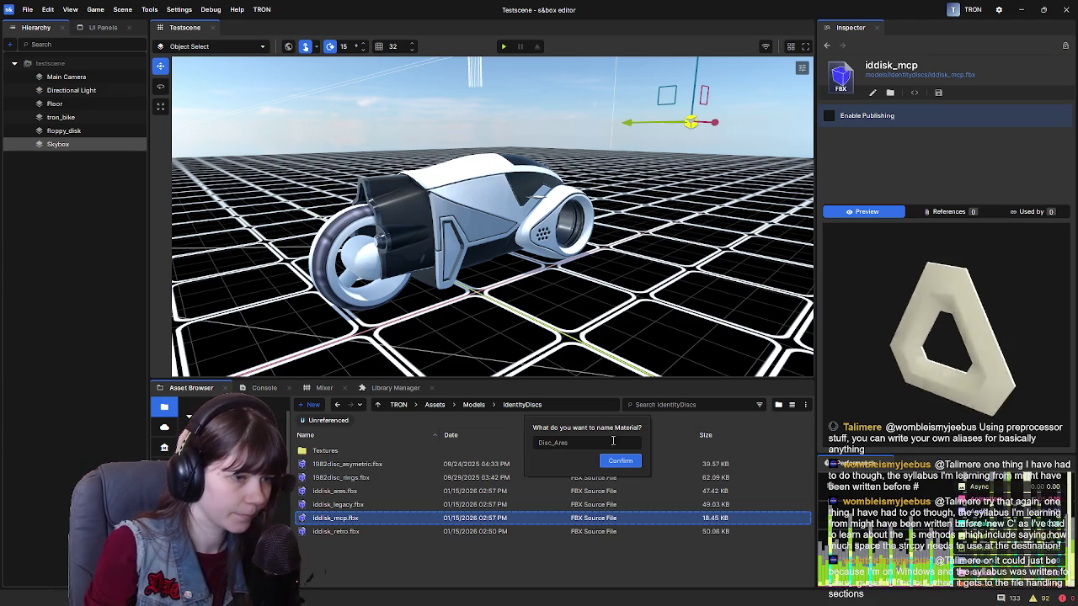
left_click(626, 461)
Create a second material named Disc_Legacy.
right_click(368, 565)
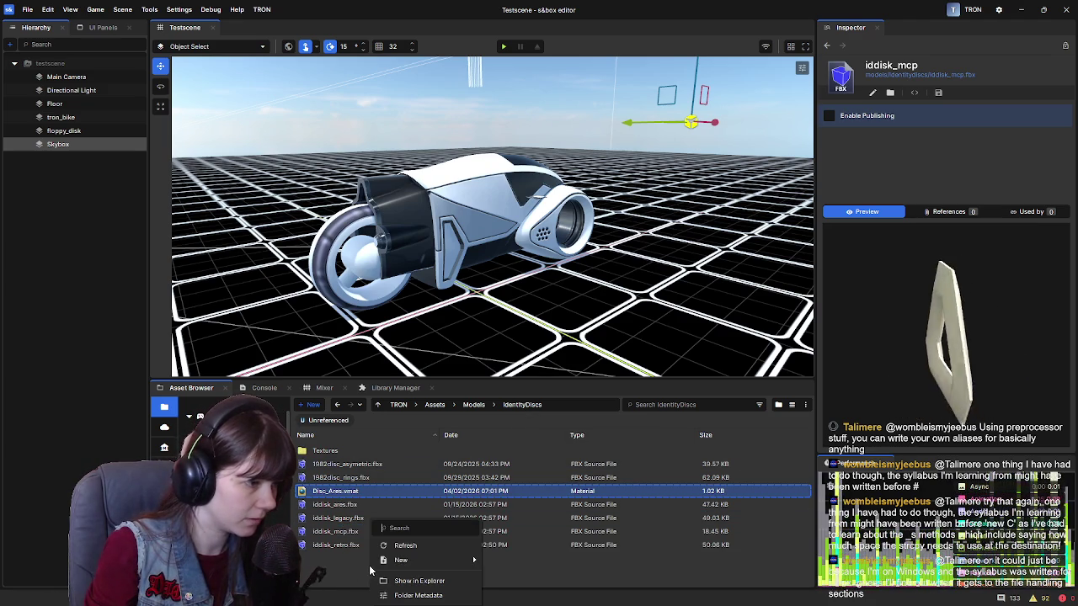
mouse_move(444, 564)
left_click(542, 415)
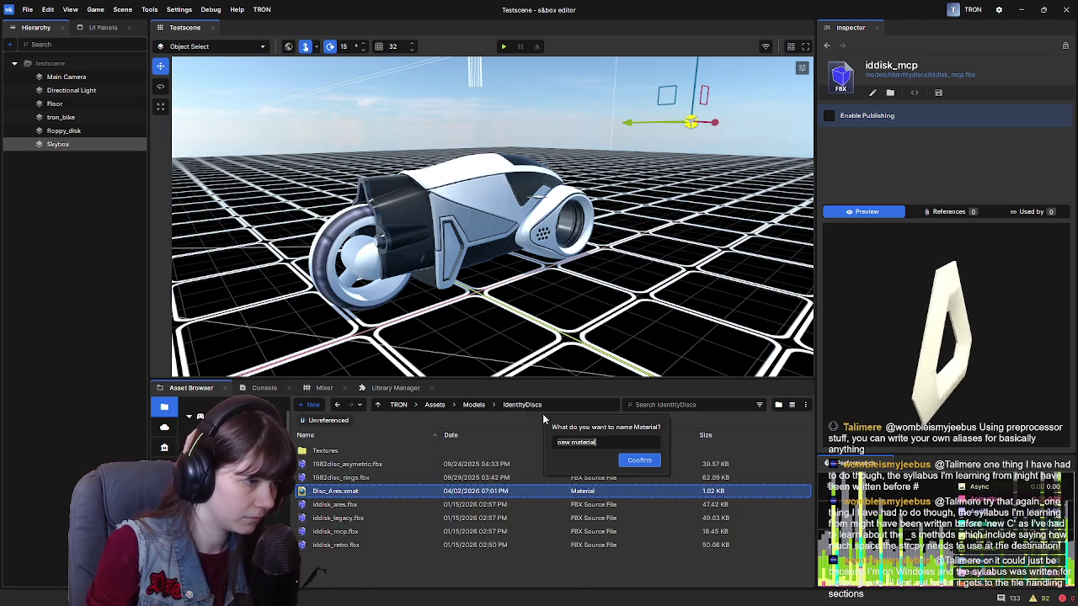
type("Disc")
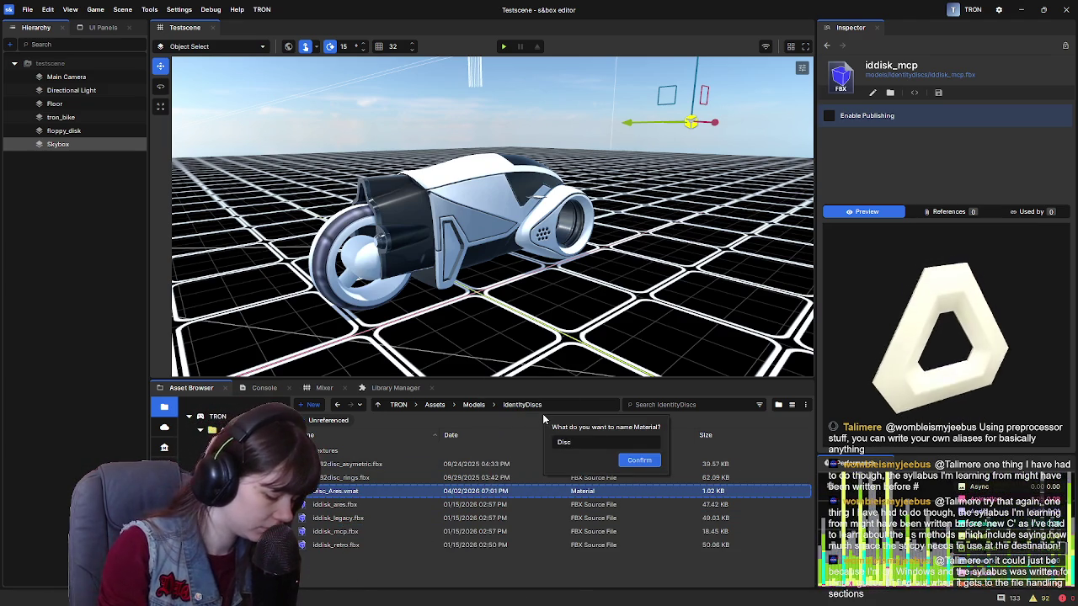
type("_Legacy")
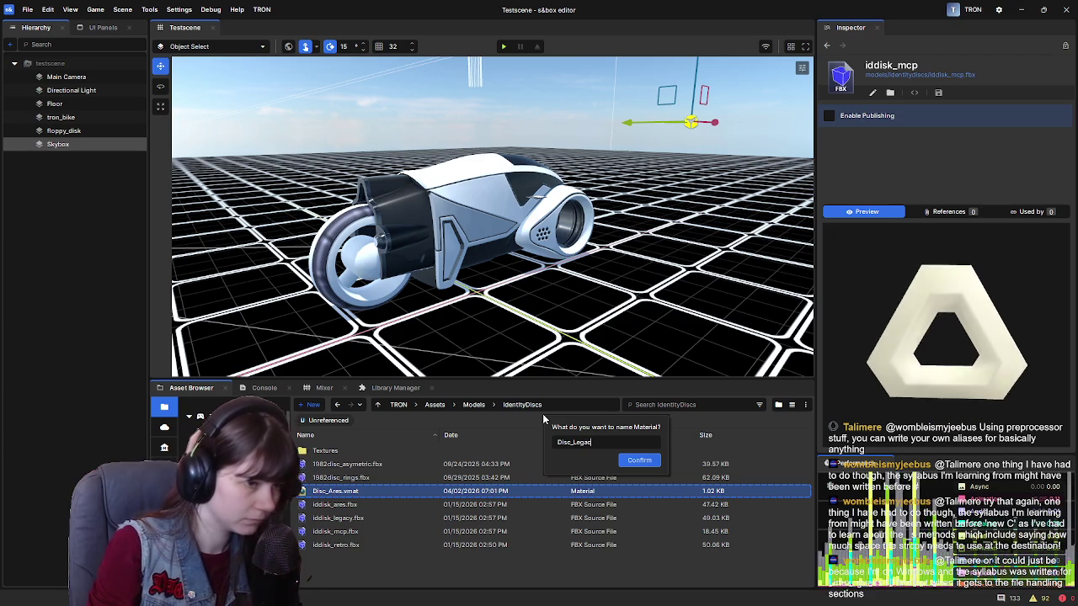
key("Return")
Create a third material named Disc_MCP.
right_click(397, 521)
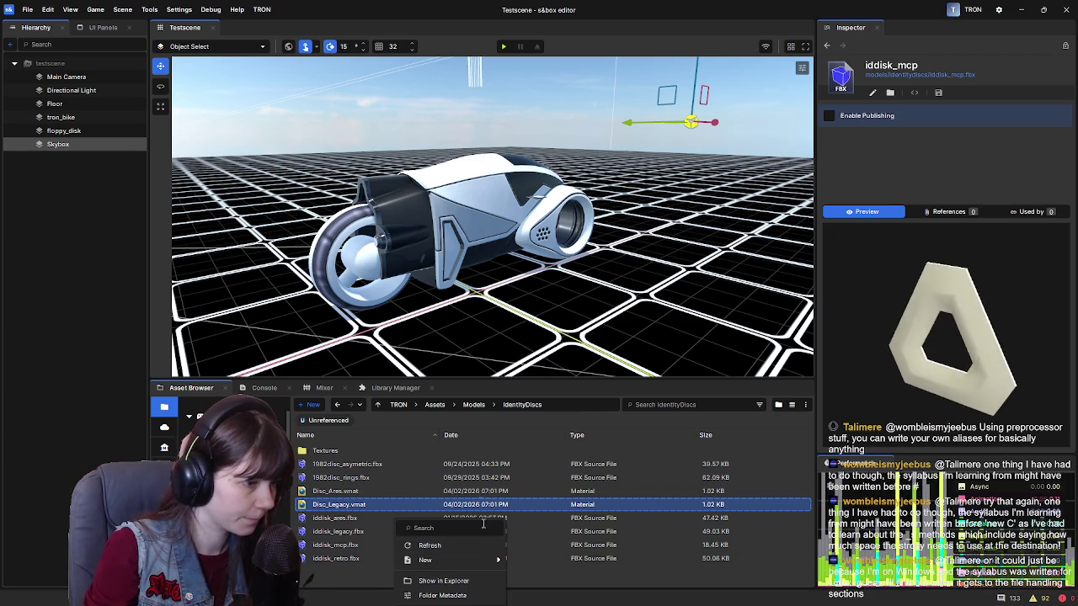
mouse_move(454, 560)
left_click(555, 411)
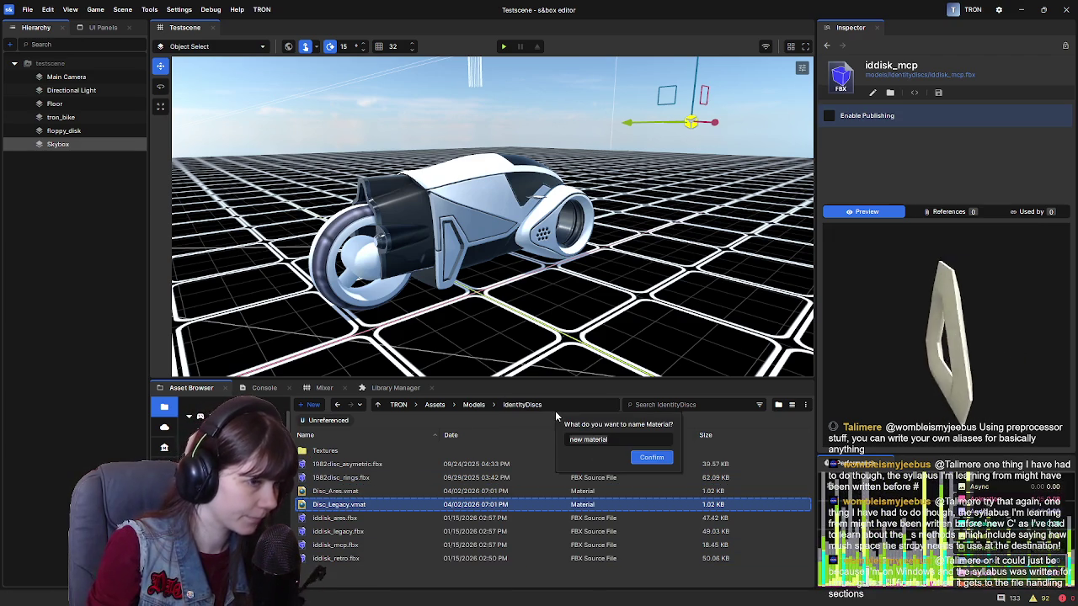
type("L")
key("BackSpace")
type("Disc")
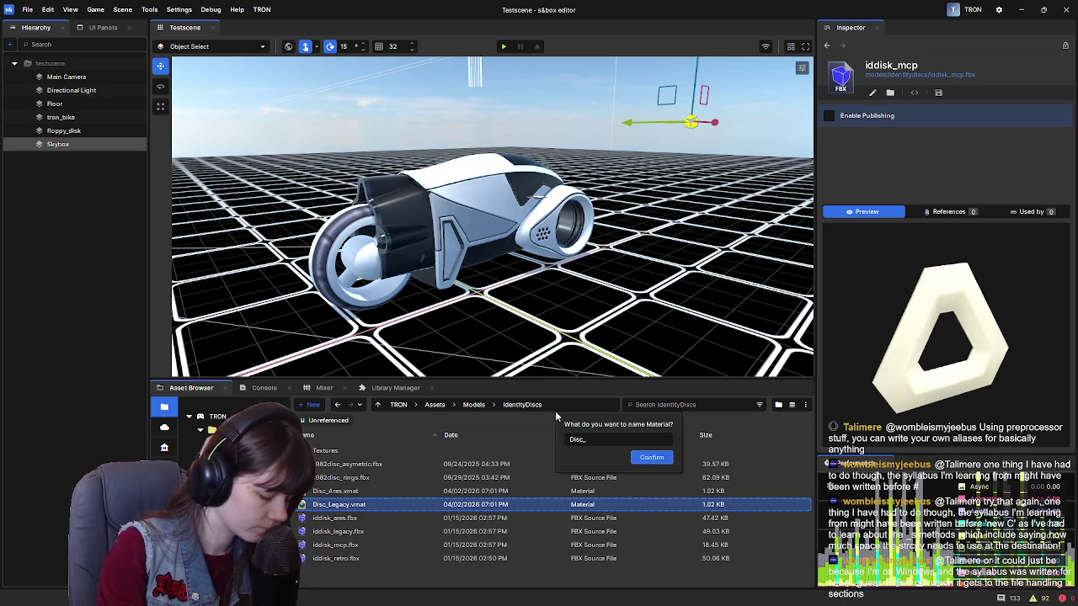
type("_MCP")
left_click(651, 457)
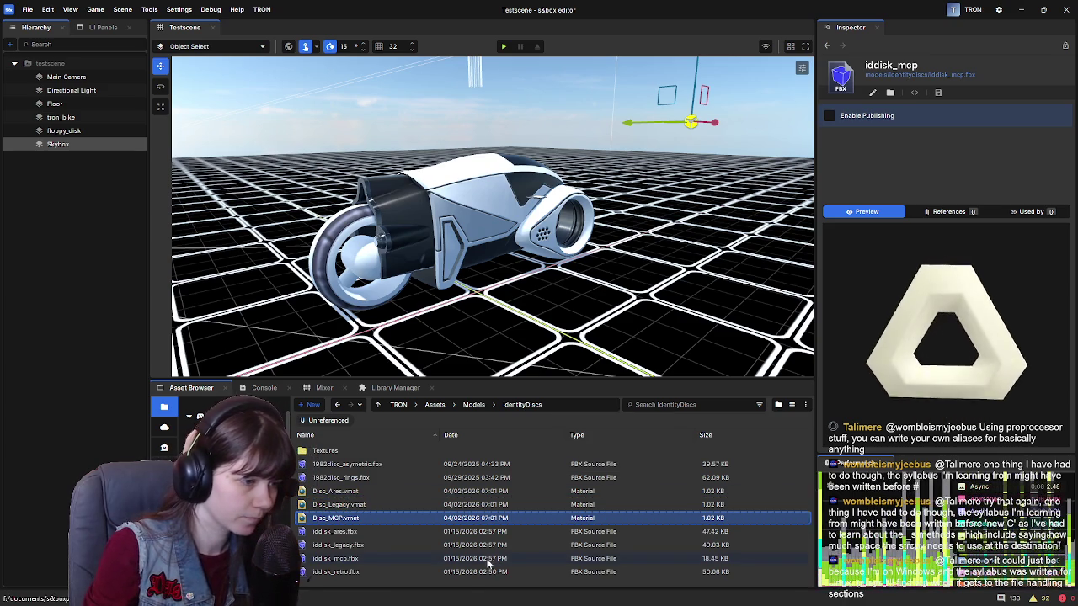
Begin creating a new folder in IdentityDiscs.
right_click(464, 582)
mouse_move(499, 559)
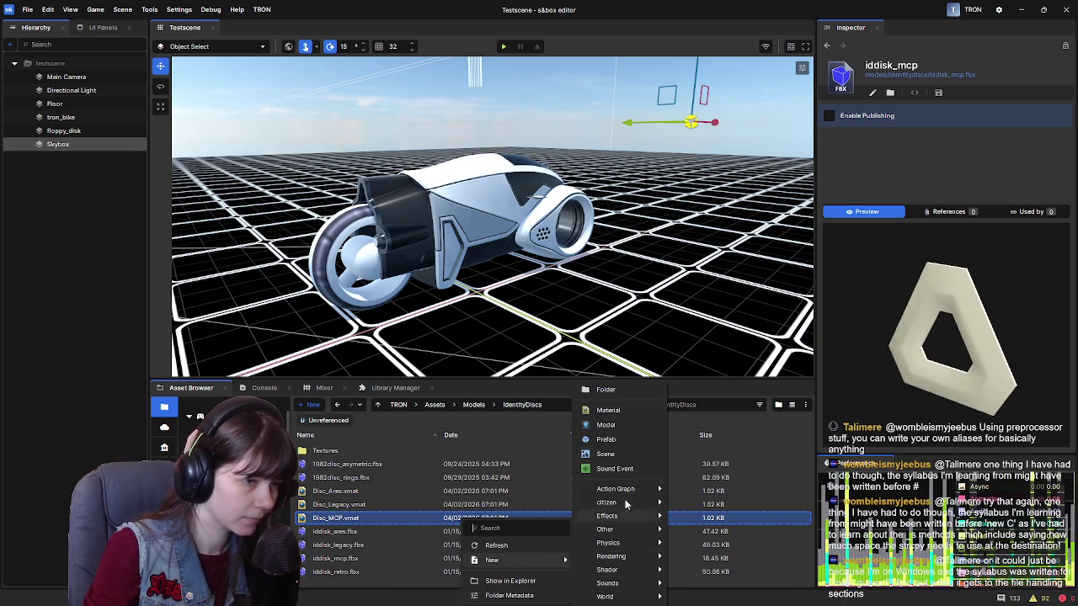
left_click(615, 391)
Name the new folder Disc_Retro, then preview the disc models and the Disc_Ares material.
type("D")
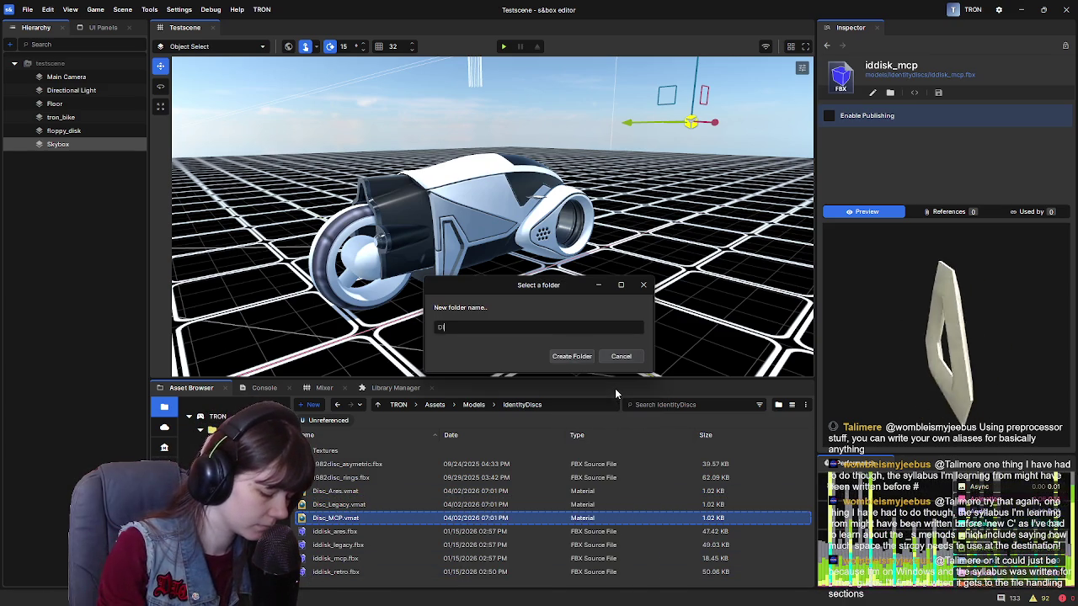
type("isc_Retro")
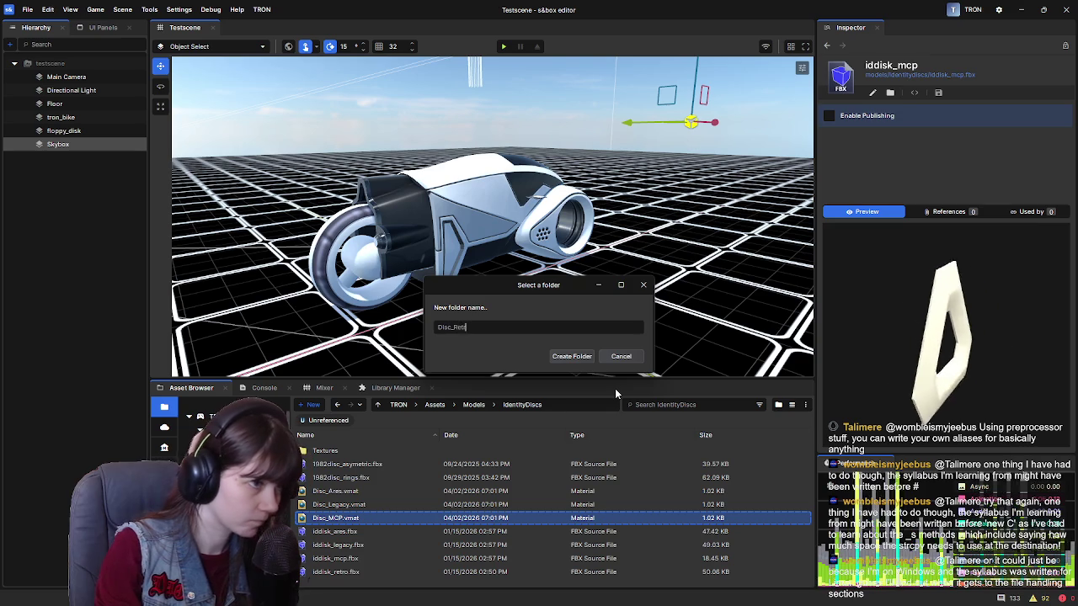
key("Return")
scroll(364, 502, "down", 1)
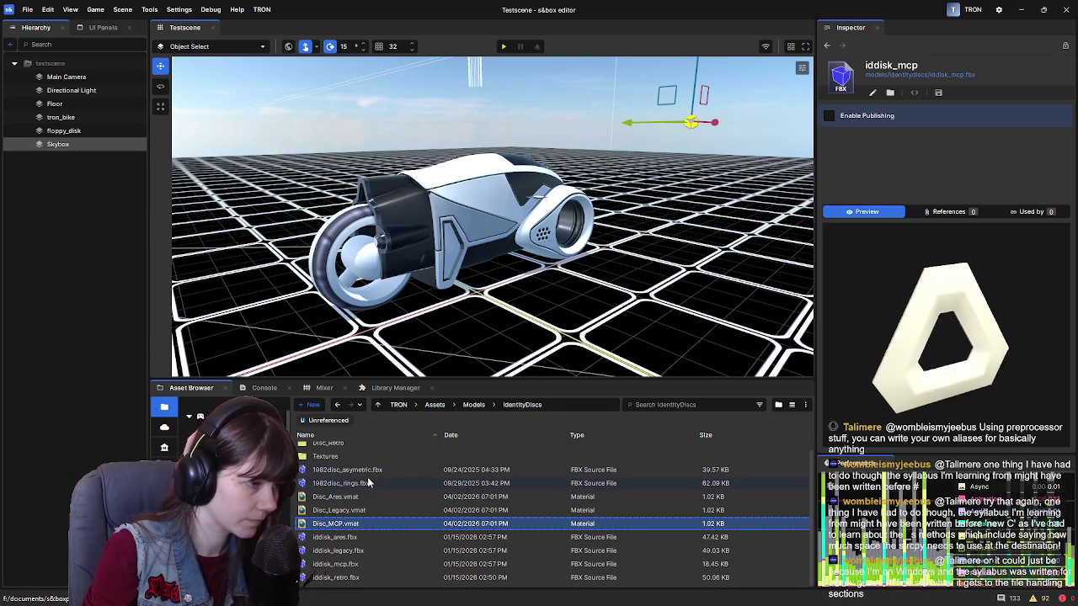
left_click(368, 484)
left_click(374, 470)
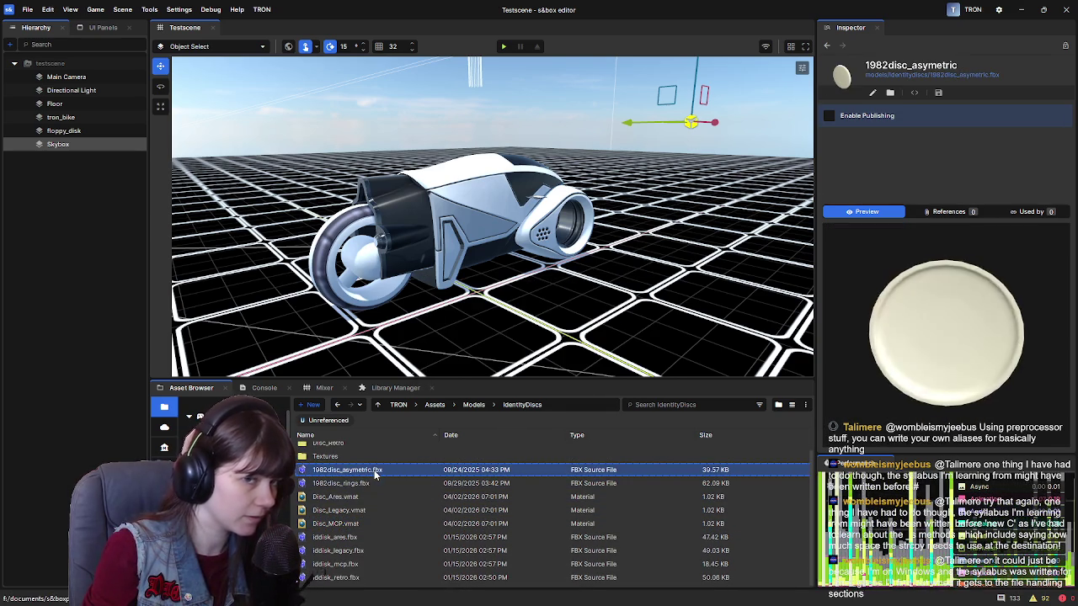
left_click(363, 578)
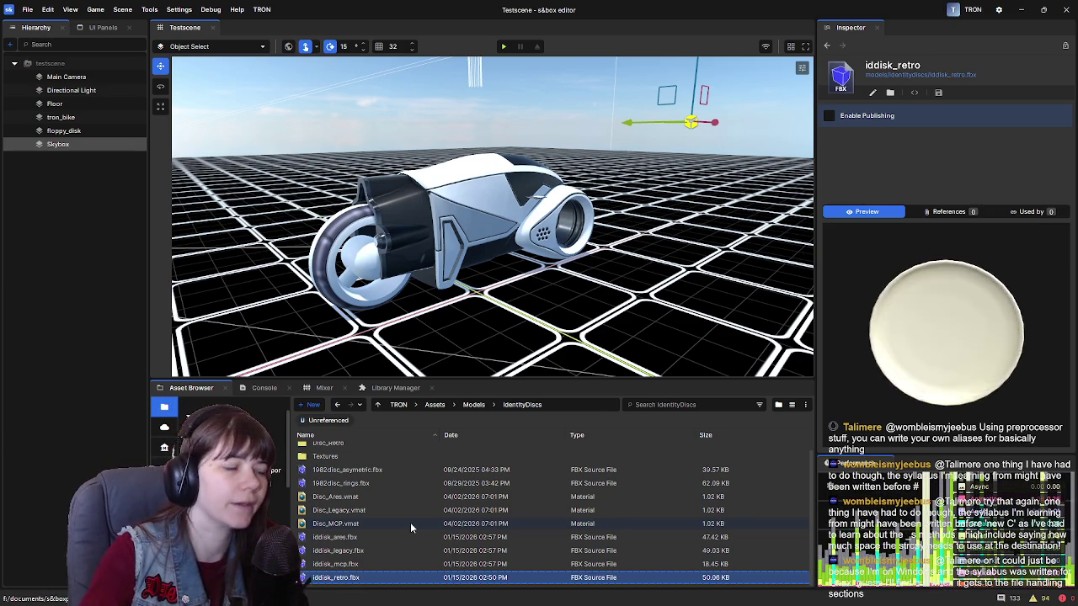
left_click(370, 498)
Check the empty Disc_Retro folder, then delete it and confirm.
scroll(364, 472, "up", 1)
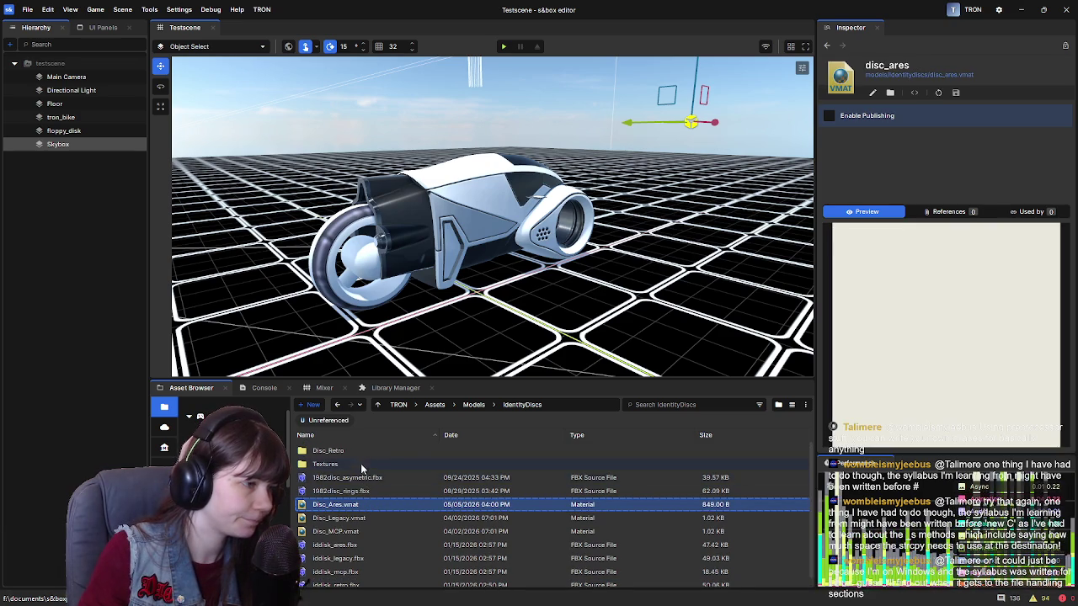
double_click(357, 451)
left_click(514, 405)
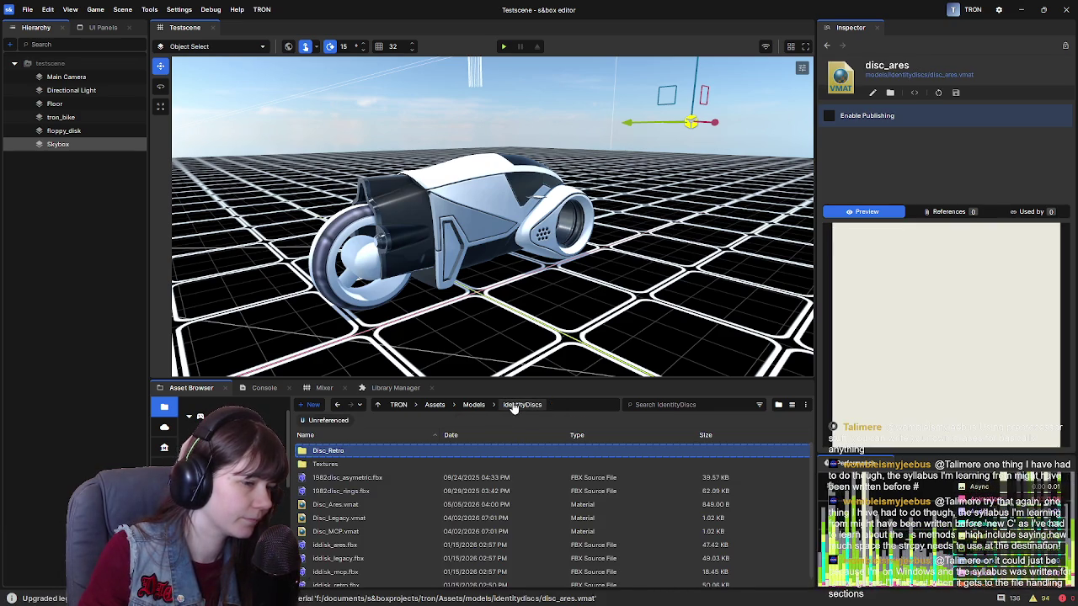
double_click(392, 451)
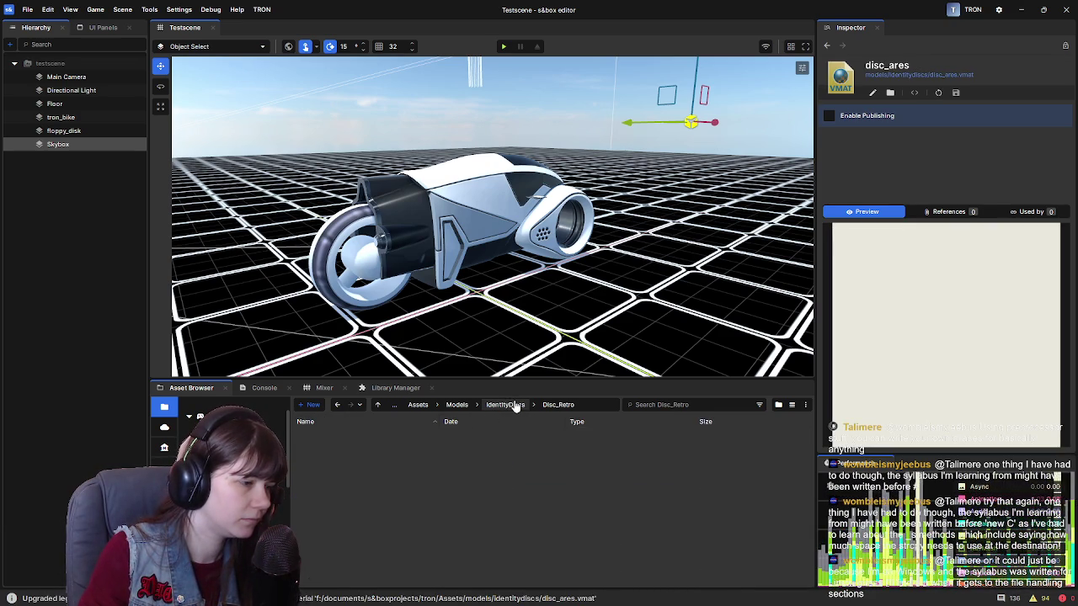
left_click(514, 405)
left_click(351, 451)
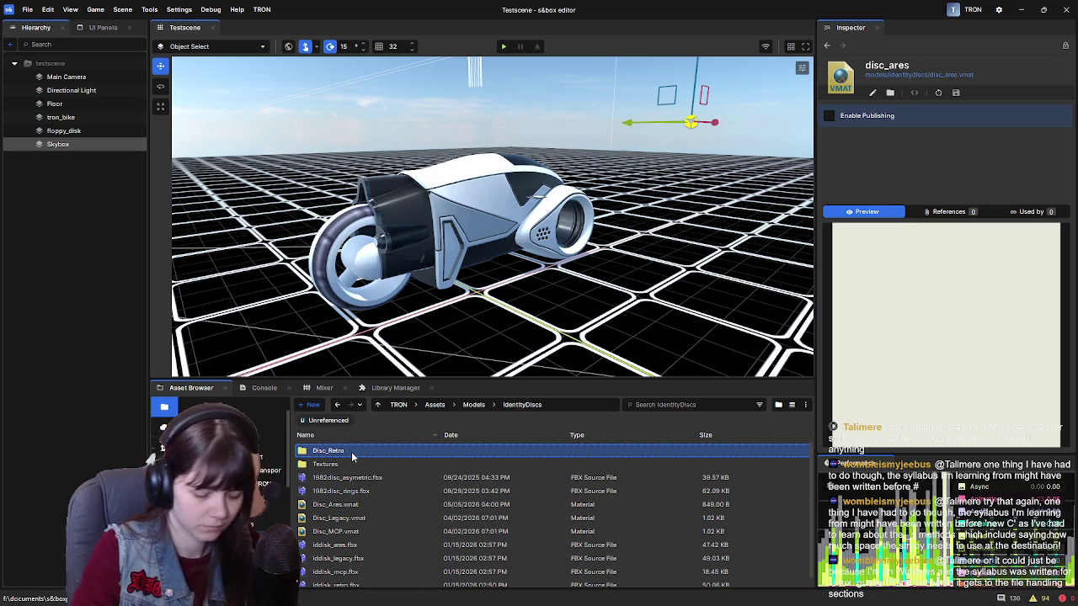
key("Delete")
left_click(618, 337)
Open the Textures folder inside IdentityDiscs.
double_click(352, 451)
left_click(514, 405)
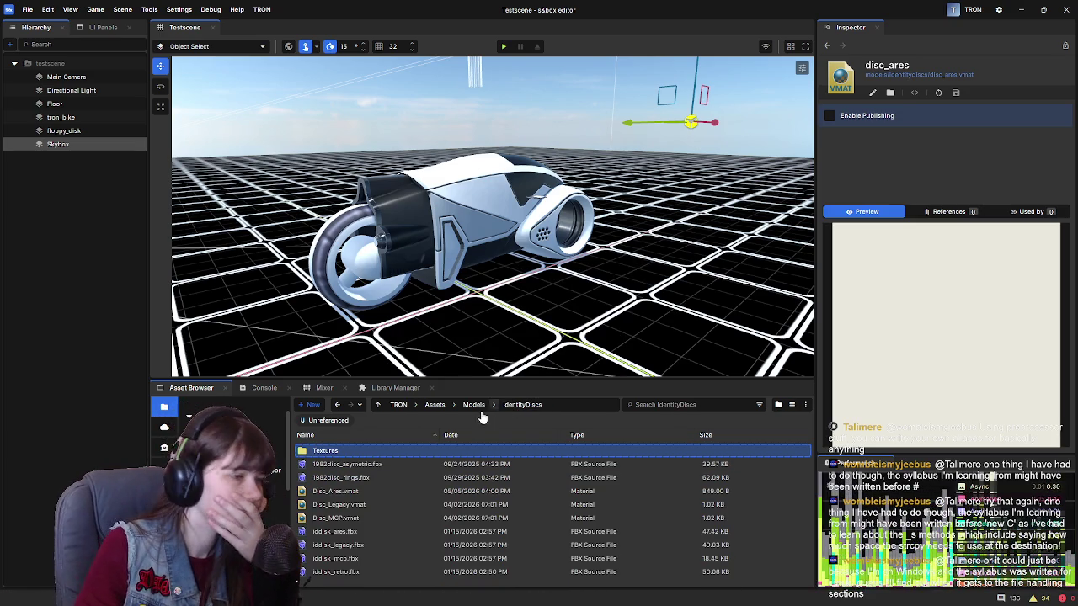
double_click(356, 453)
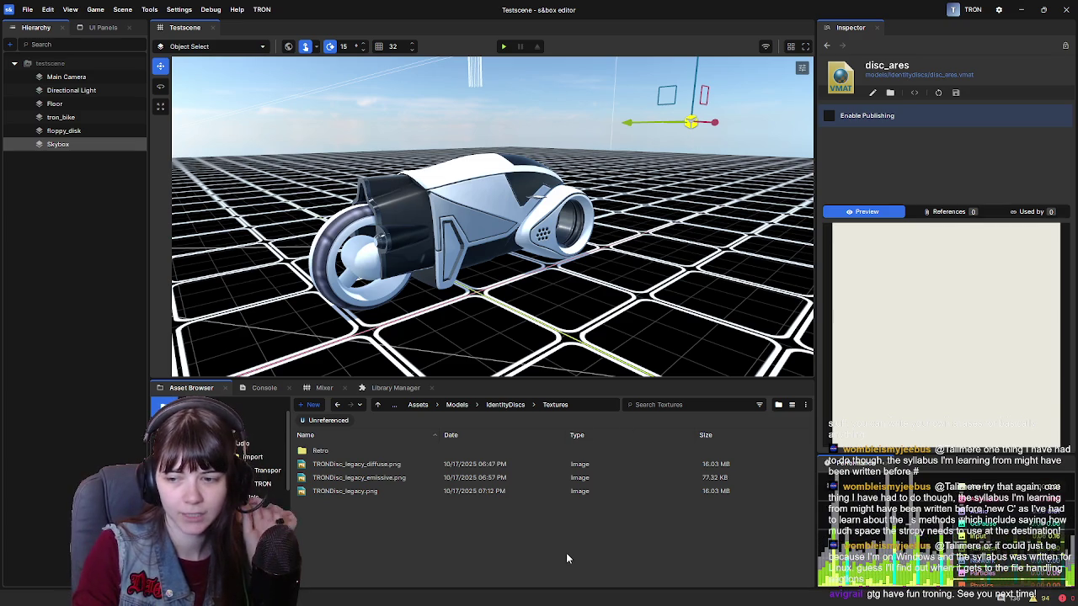
Compare the TRONDisc_legacy diffuse, emissive and base texture previews in the Inspector.
left_click(382, 465)
key("Down")
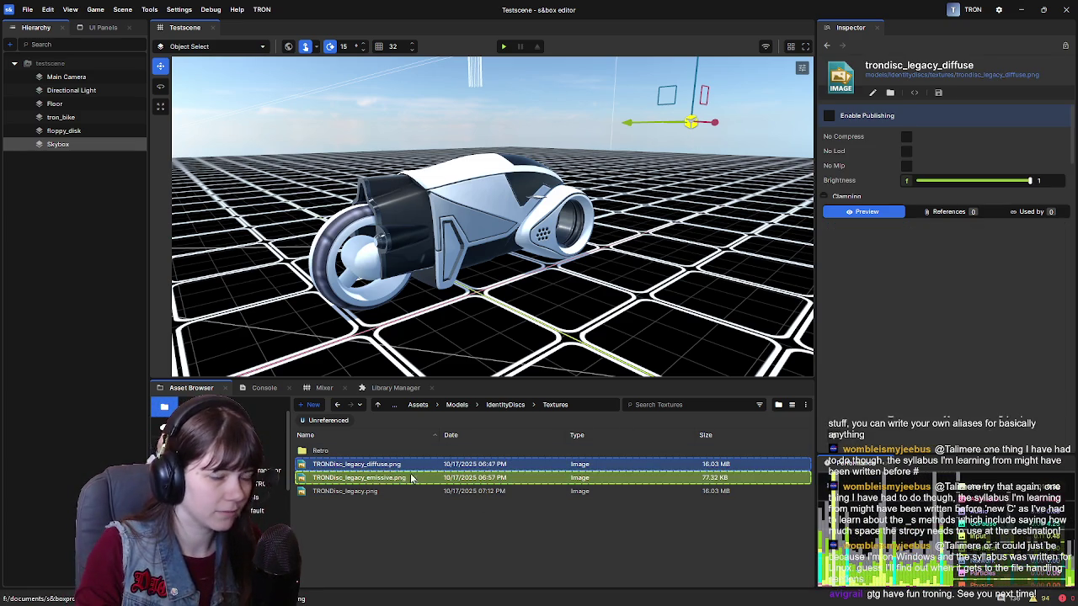
key("Down")
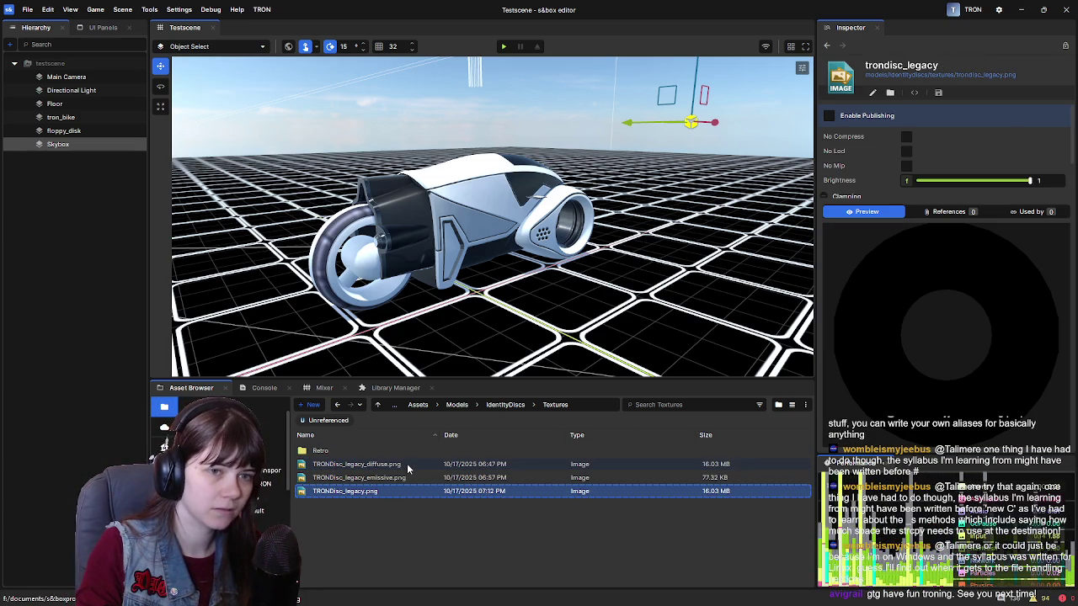
left_click(401, 468)
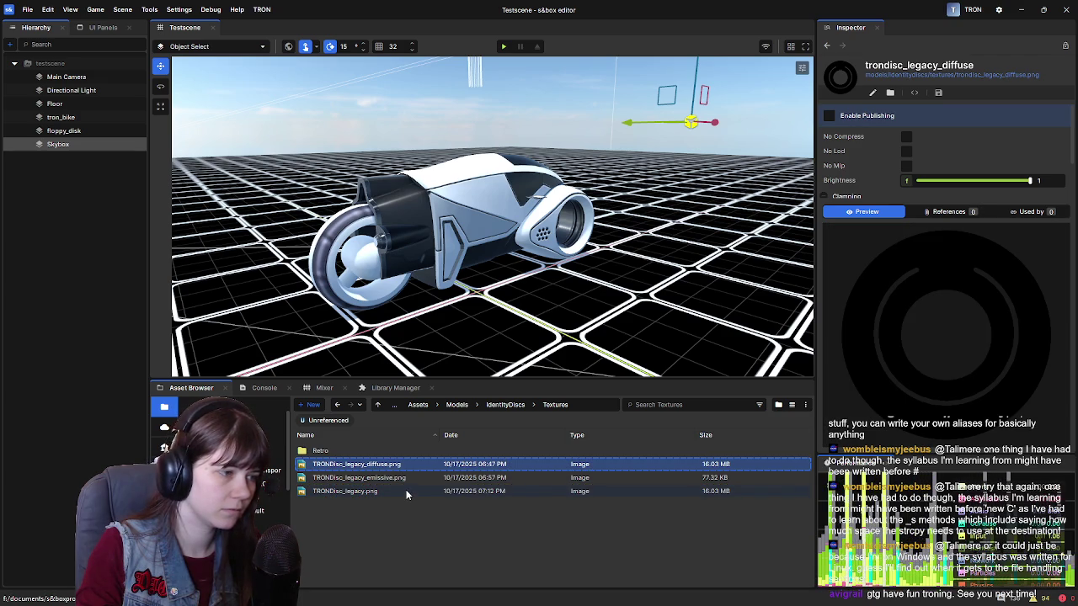
left_click(405, 494)
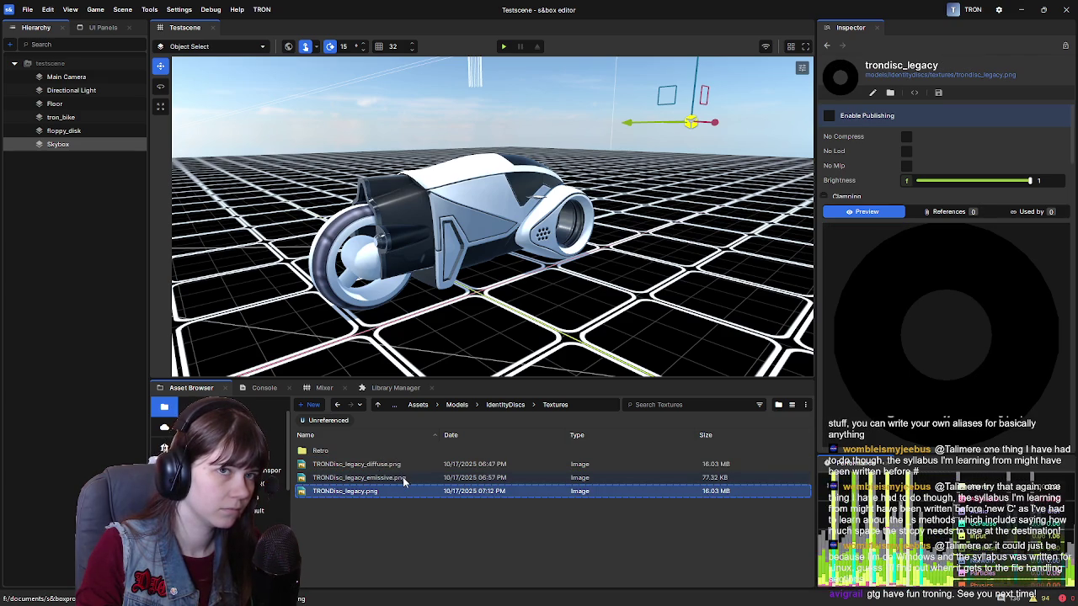
left_click(403, 479)
left_click(405, 467)
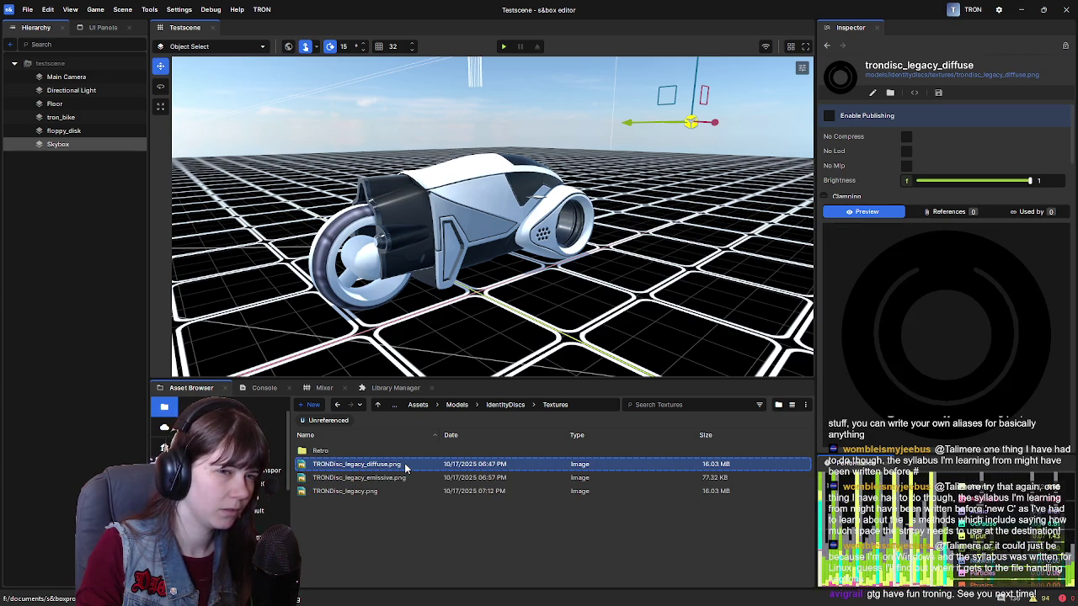
left_click(404, 491)
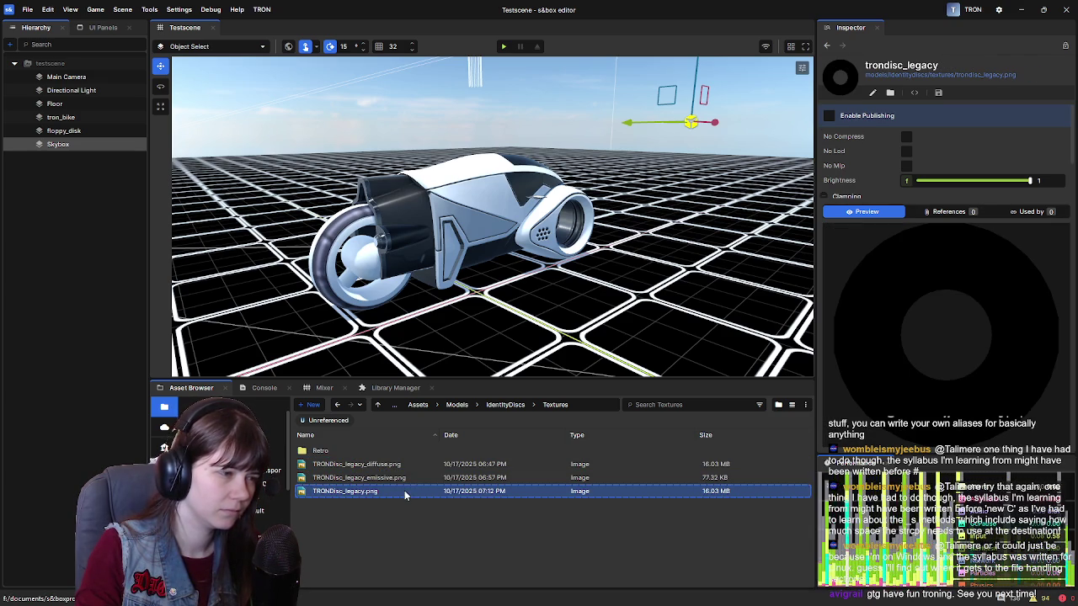
left_click(505, 404)
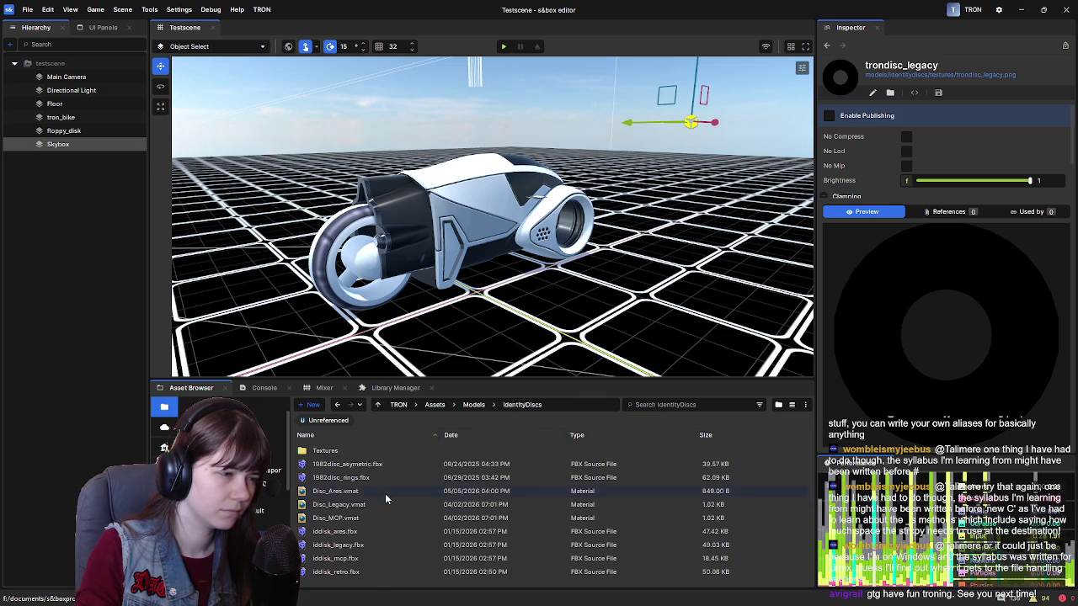
Open the Disc_Legacy material for editing, then return to the IdentityDiscs folder.
double_click(385, 503)
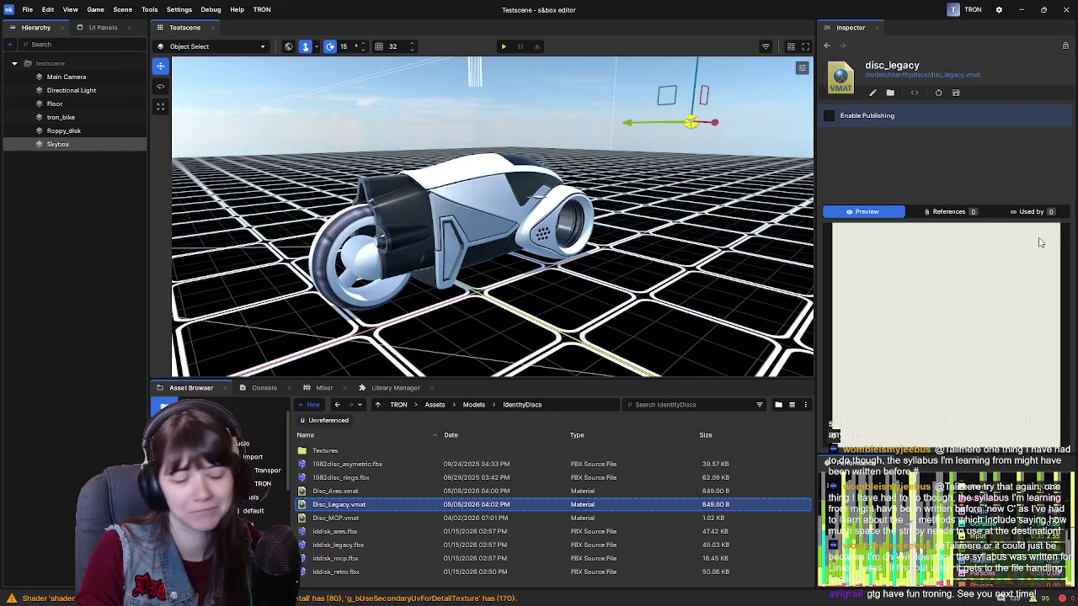
double_click(337, 453)
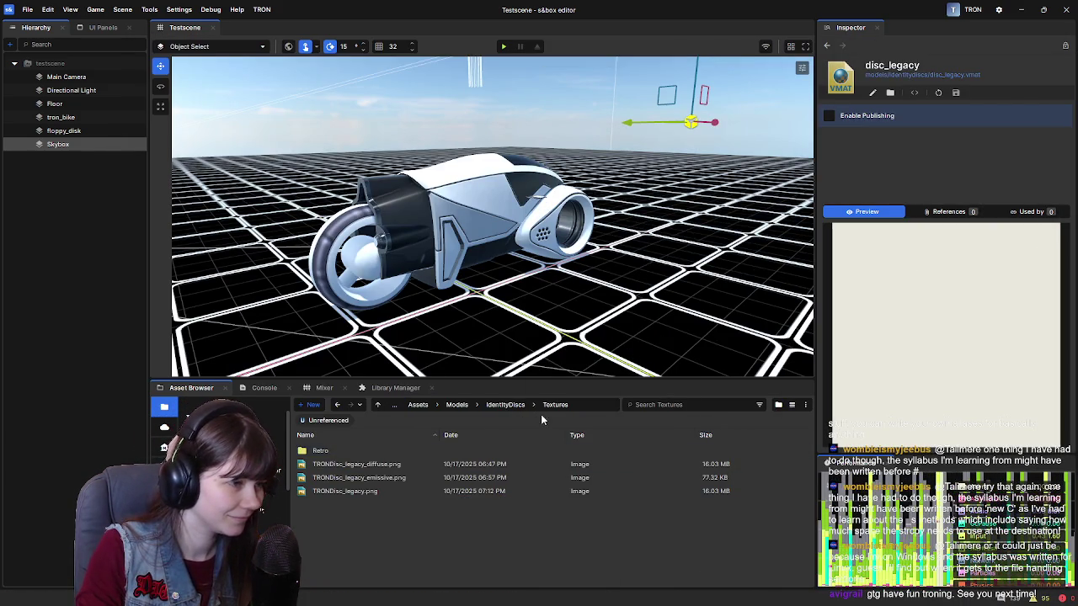
key("BackSpace")
Delete 1982disc_asymetric.fbx, then request deletion of 1982disc_rings.fbx.
left_click(389, 465)
key("Delete")
key("Return")
left_click(348, 464)
key("Delete")
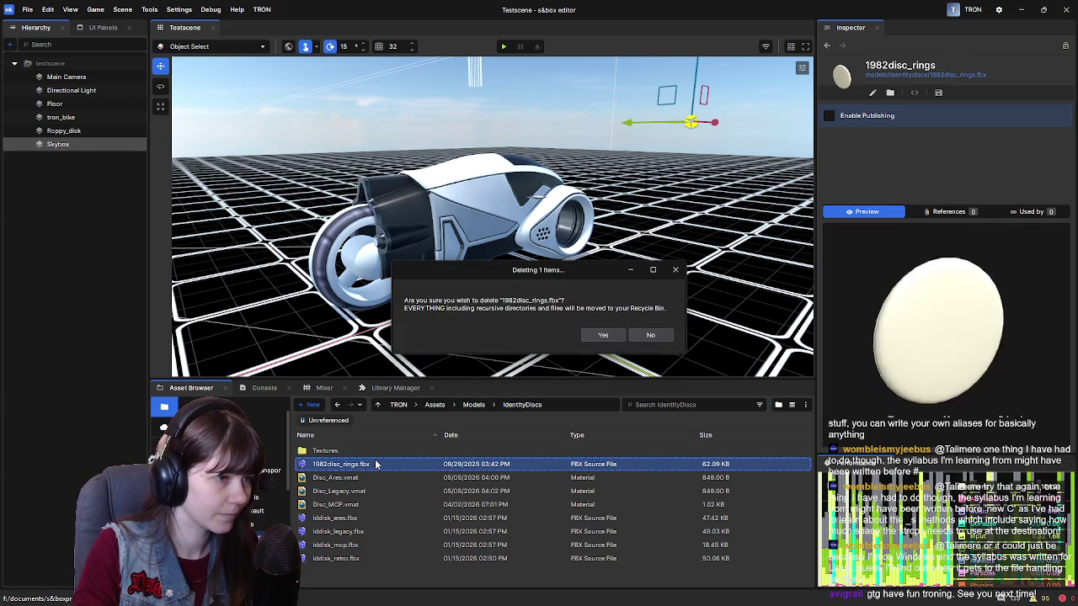
Confirm deleting 1982disc_rings.fbx, then preview the Textures folder's legacy textures, ending on TRONDisc_legacy_emissive.png.
left_click(603, 336)
double_click(341, 451)
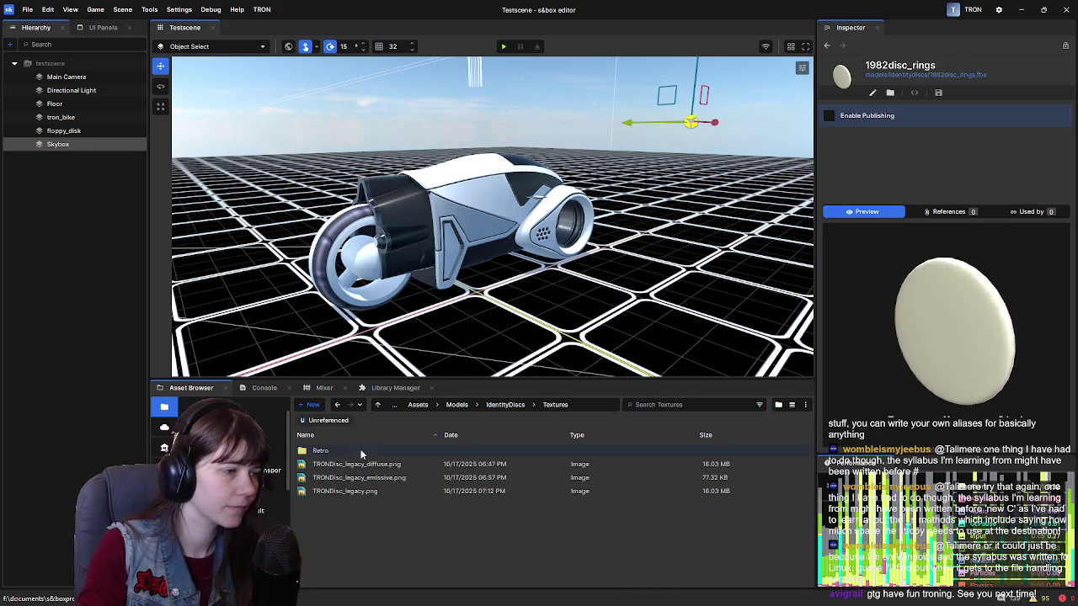
left_click(395, 464)
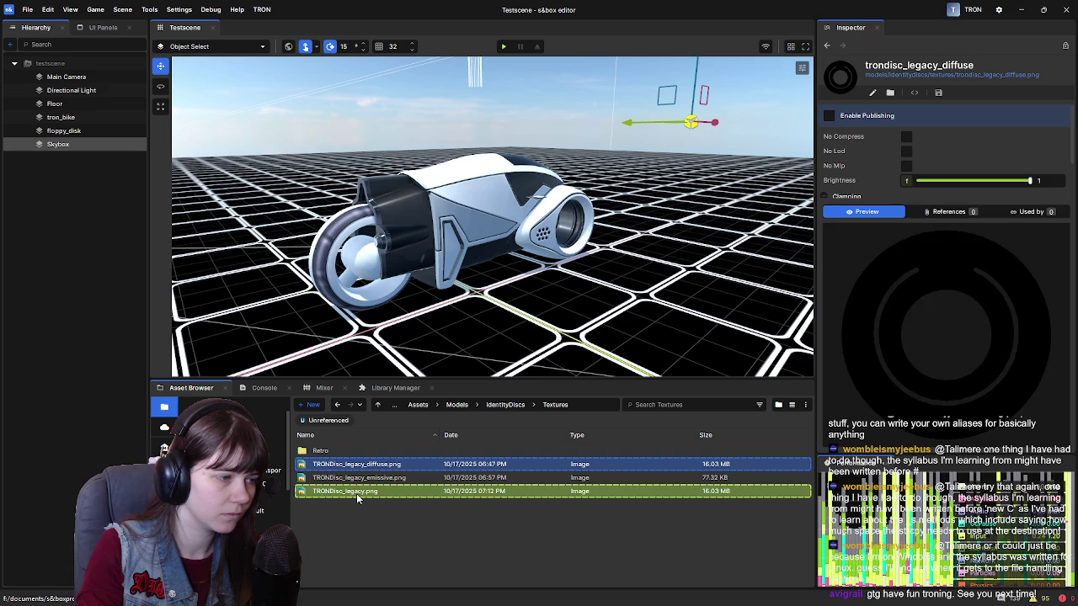
left_click(356, 492)
left_click(391, 467)
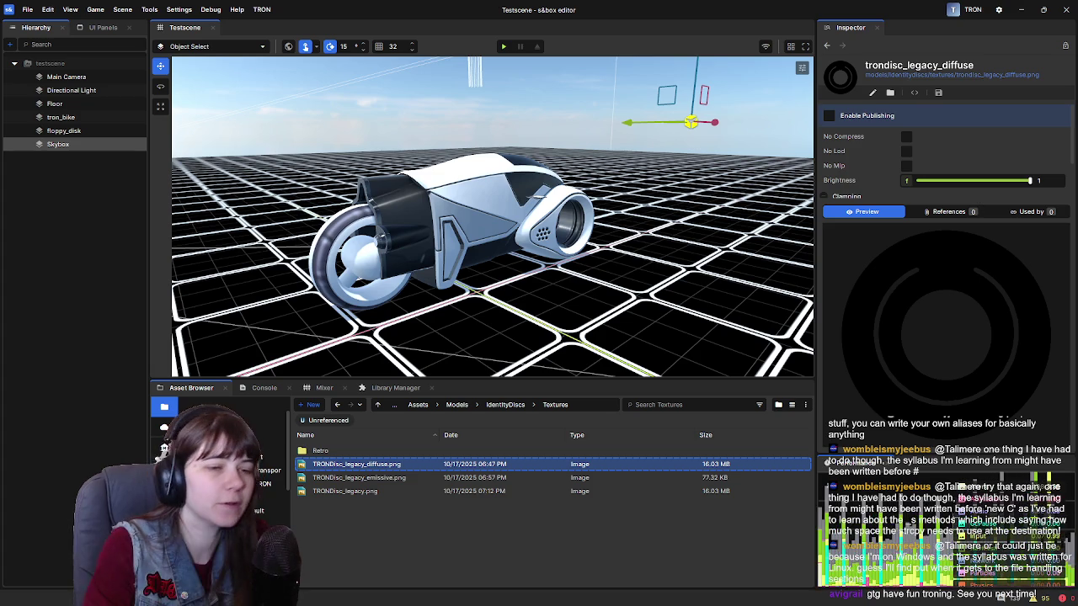
left_click(414, 483)
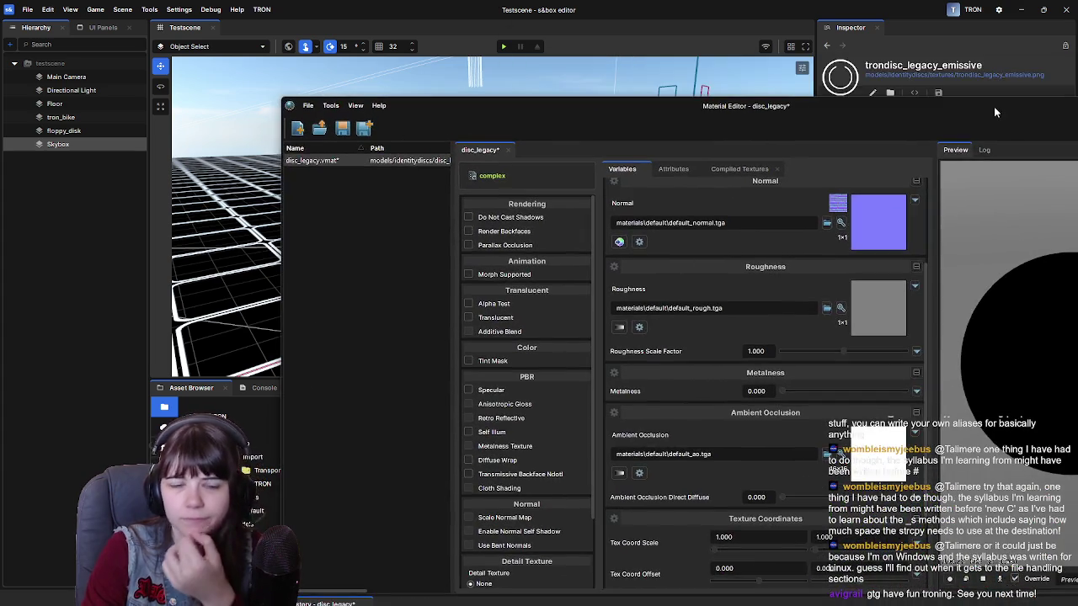
Enable Self Illum on the disc_legacy material in the Material Editor.
mouse_move(993, 106)
left_mouse_down()
mouse_move(820, 75)
mouse_move(809, 59)
mouse_move(827, 54)
left_mouse_up()
scroll(384, 351, "down", 3)
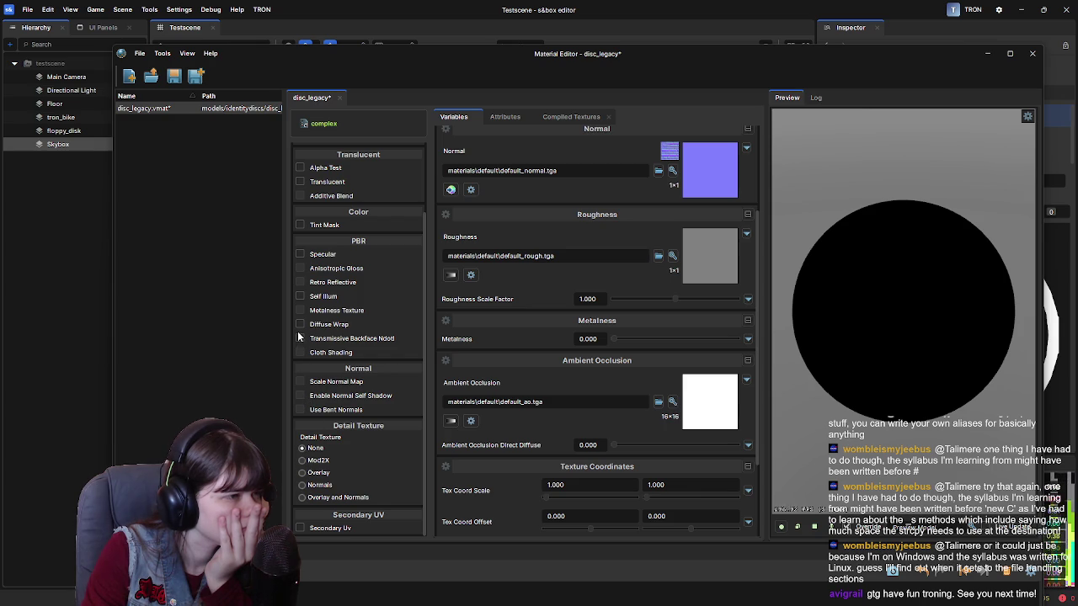
scroll(298, 336, "up", 1)
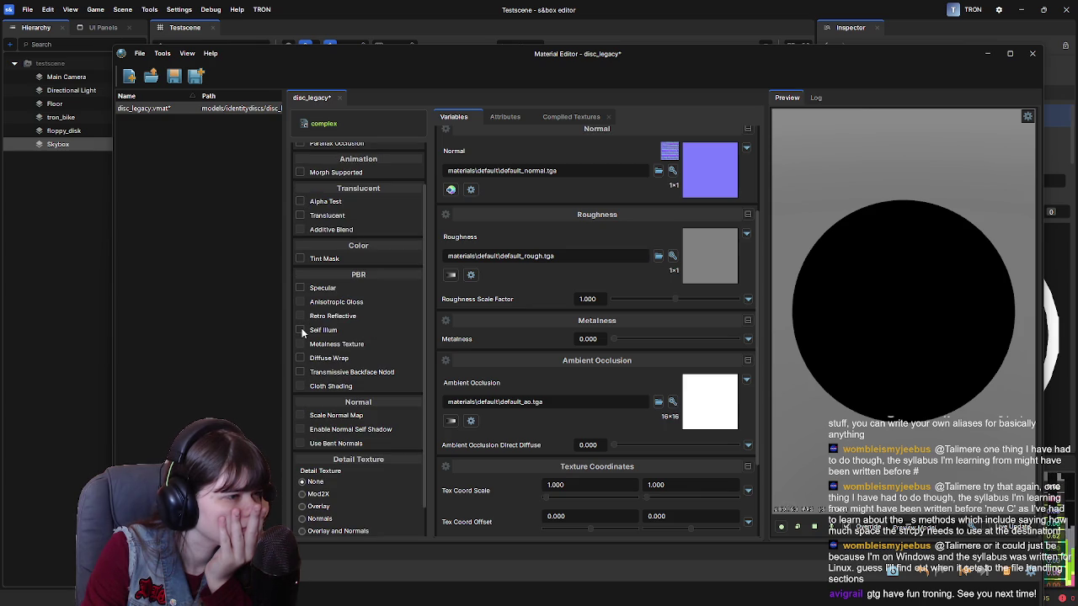
left_click(300, 330)
scroll(609, 445, "down", 3)
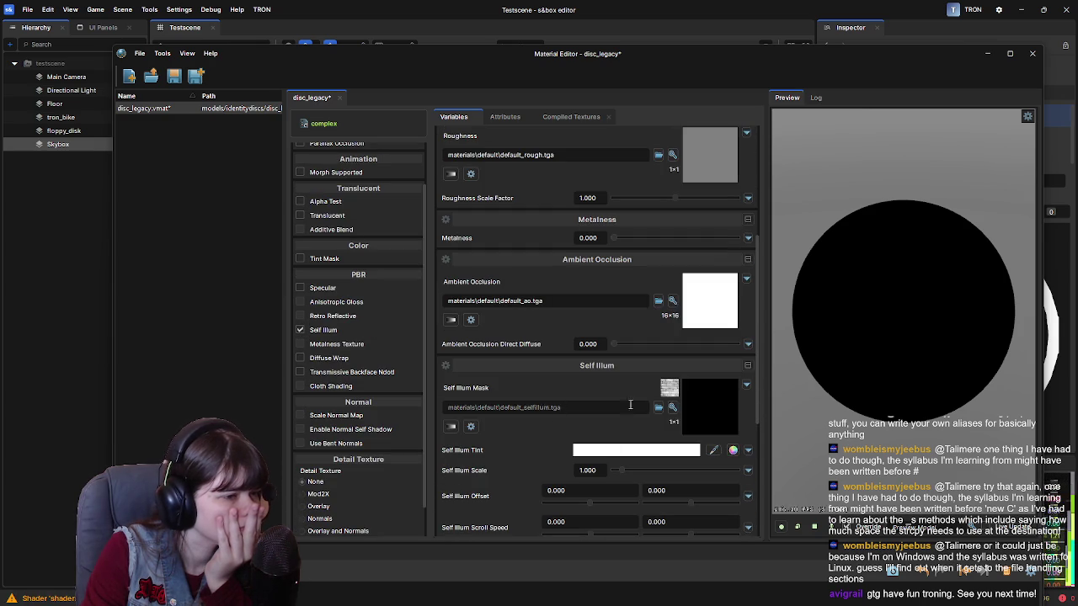
scroll(603, 391, "down", 2)
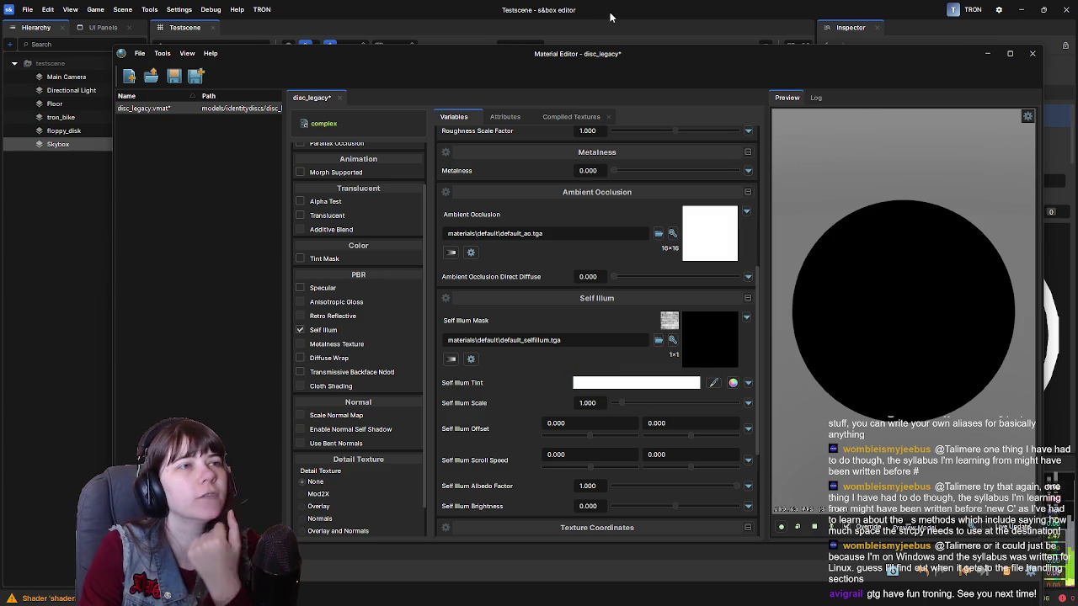
left_click_drag(560, 65, 761, 70)
Set the Self Illum Mask to the trondisc_legacy_emissive.png texture.
left_click(268, 295)
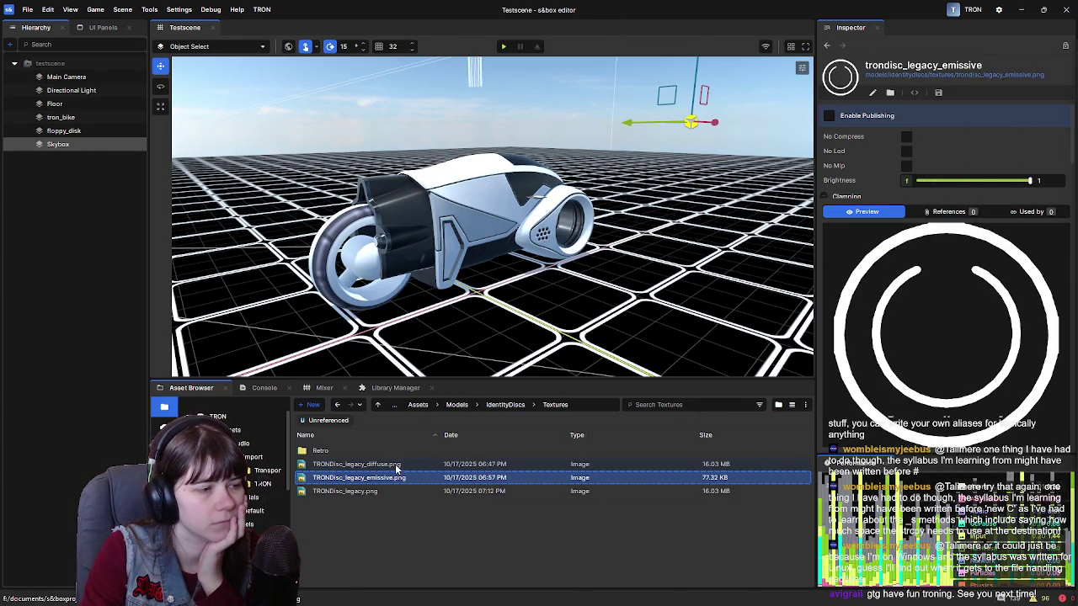
left_click(358, 464)
left_click(389, 478)
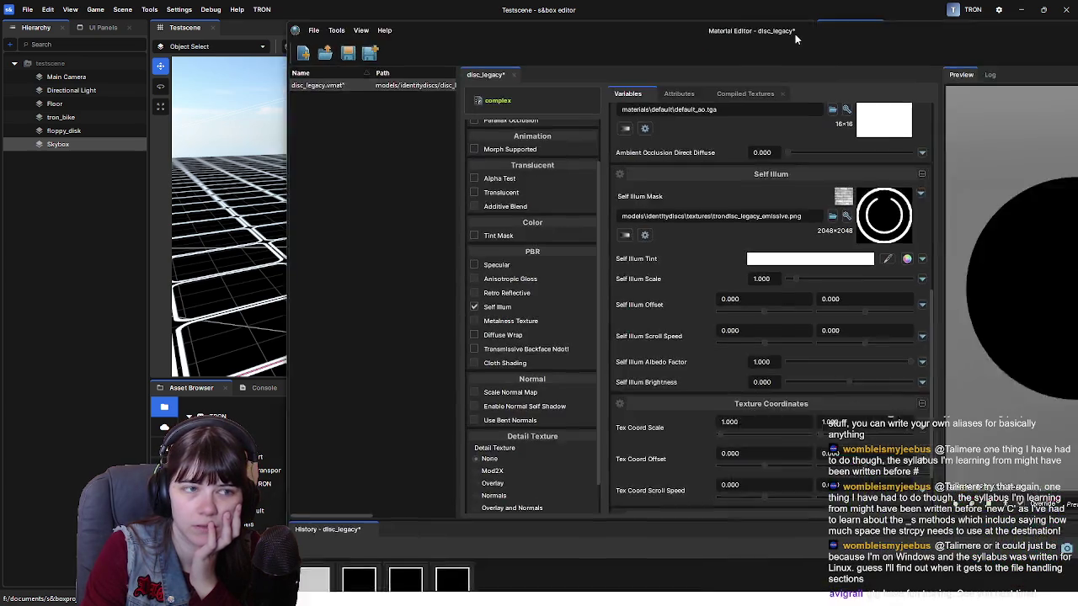
mouse_move(794, 34)
left_mouse_down()
mouse_move(598, 20)
mouse_move(622, 20)
left_mouse_up()
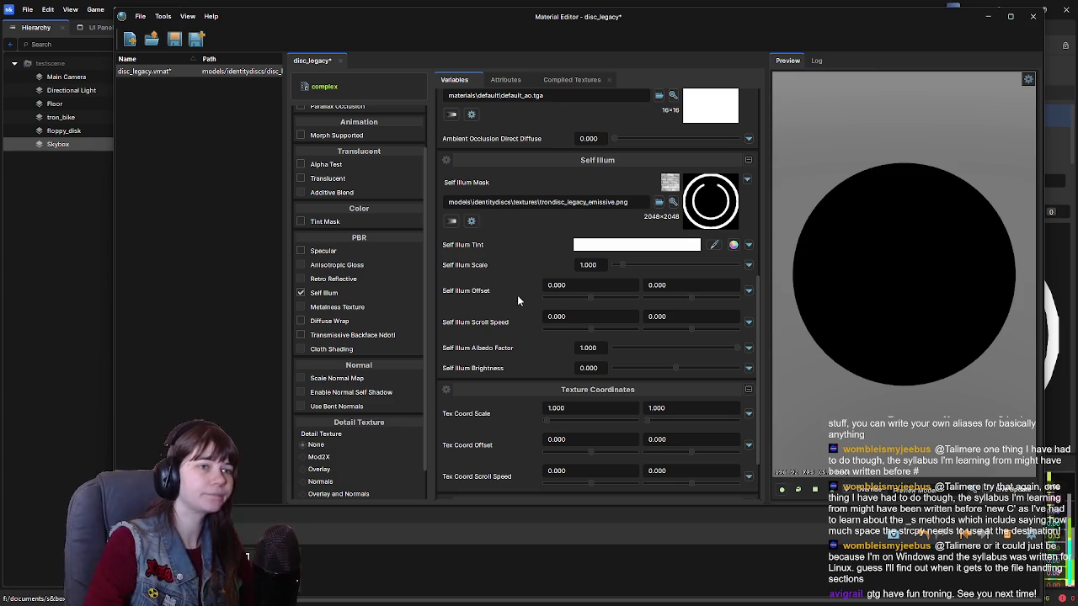
Review the material settings and save disc_legacy with Ctrl+S.
scroll(522, 297, "up", 3)
scroll(524, 297, "up", 2)
scroll(526, 297, "down", 2)
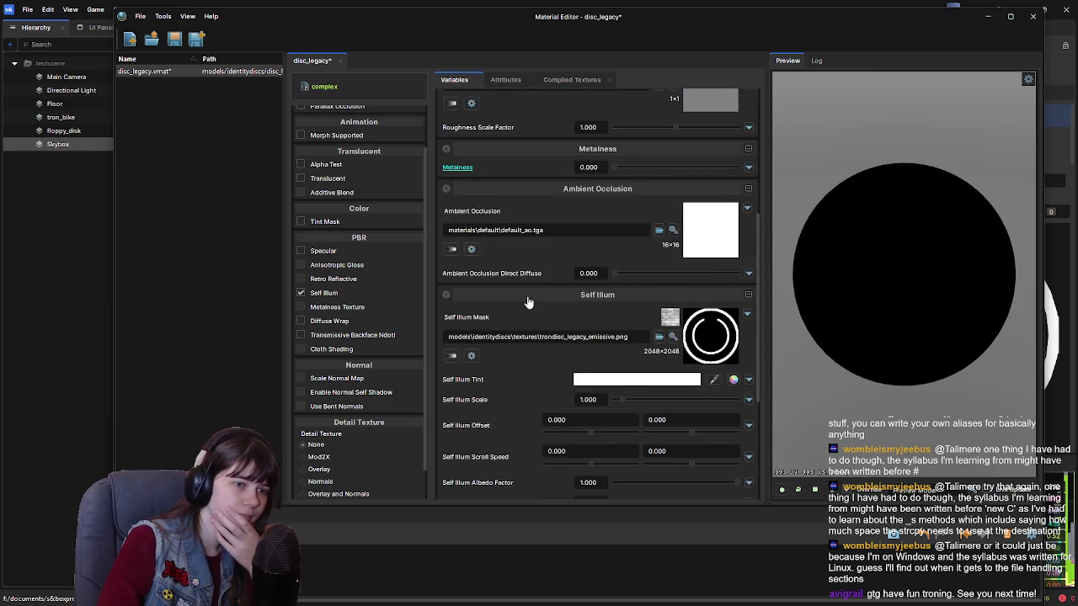
scroll(526, 297, "down", 2)
scroll(500, 358, "up", 4)
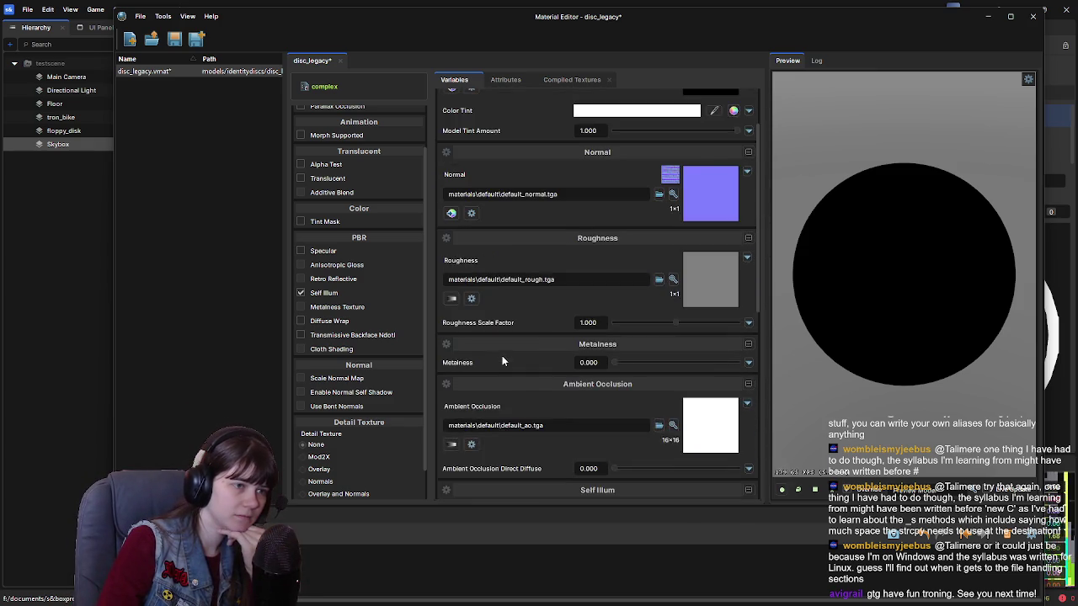
scroll(501, 360, "up", 2)
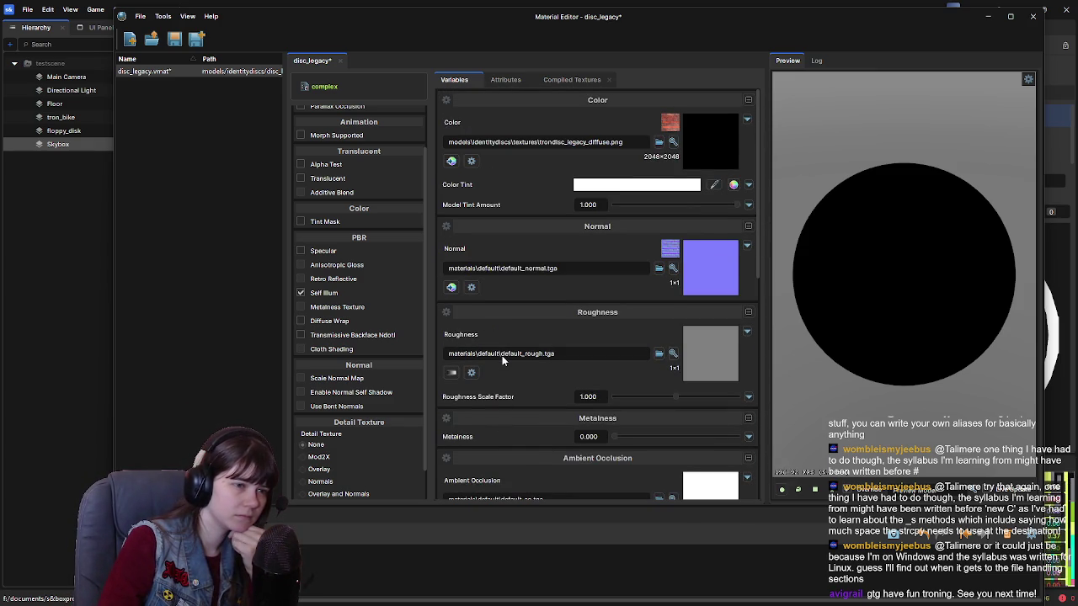
scroll(502, 360, "down", 8)
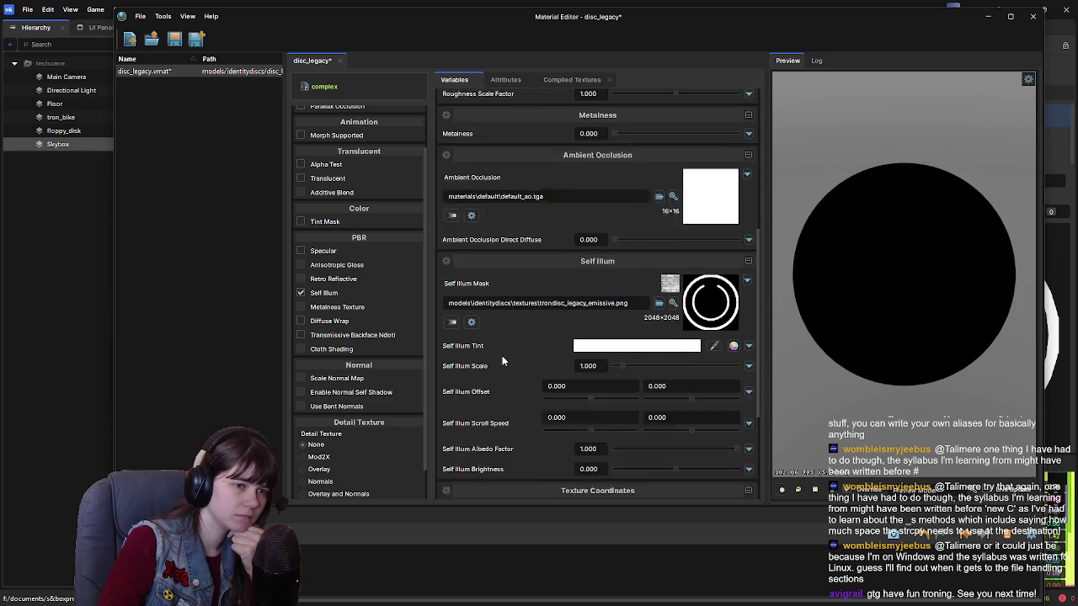
scroll(502, 361, "down", 1)
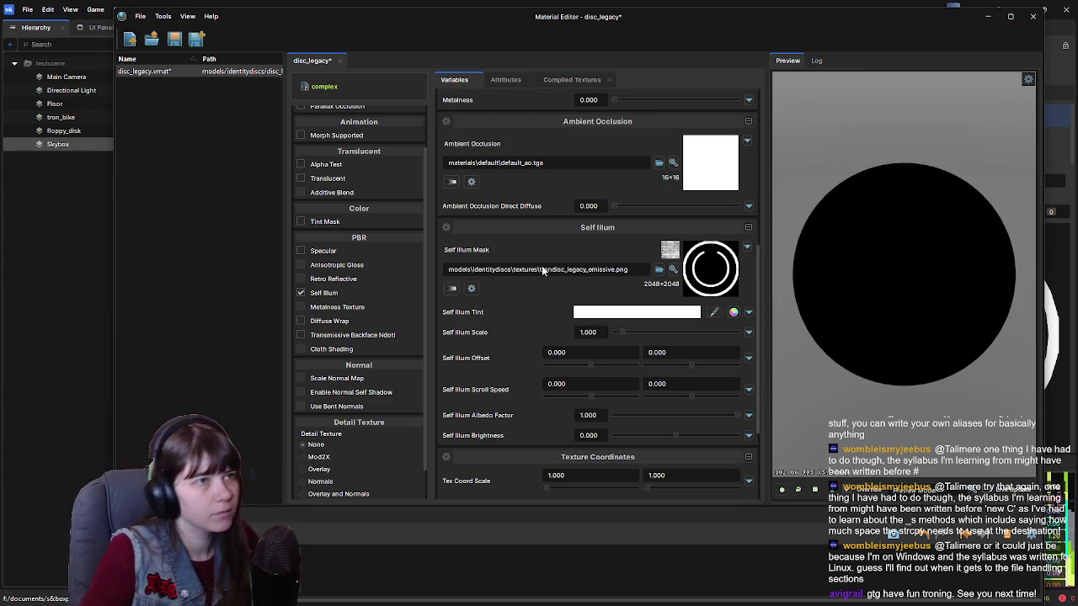
key("ctrl+s")
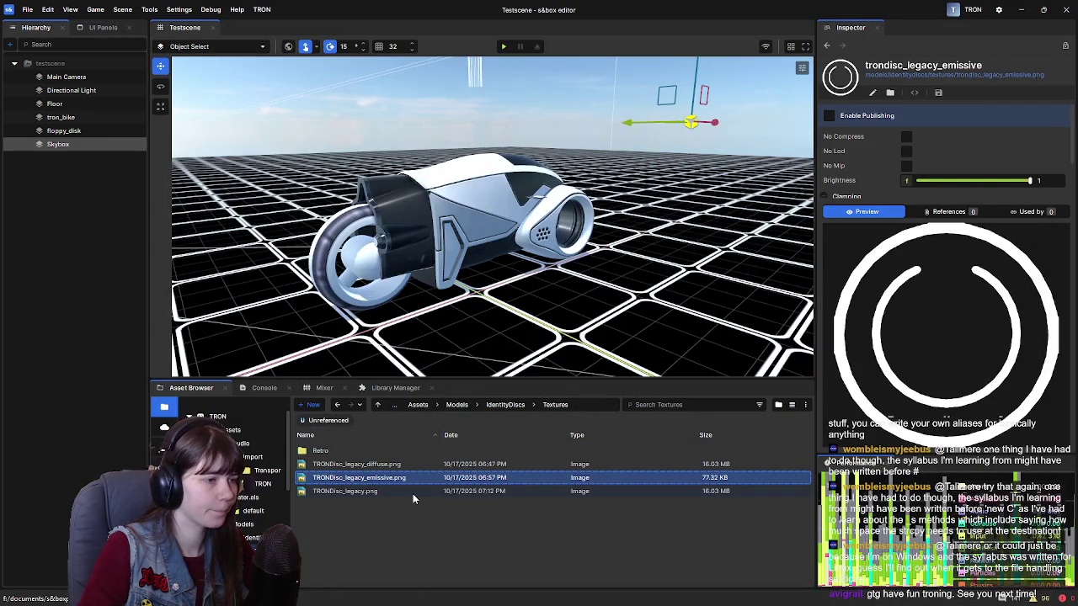
Create and save iddisk_legacy.vmdl from iddisk_legacy.fbx in the IdentityDiscs folder.
left_click(509, 405)
left_click(358, 520)
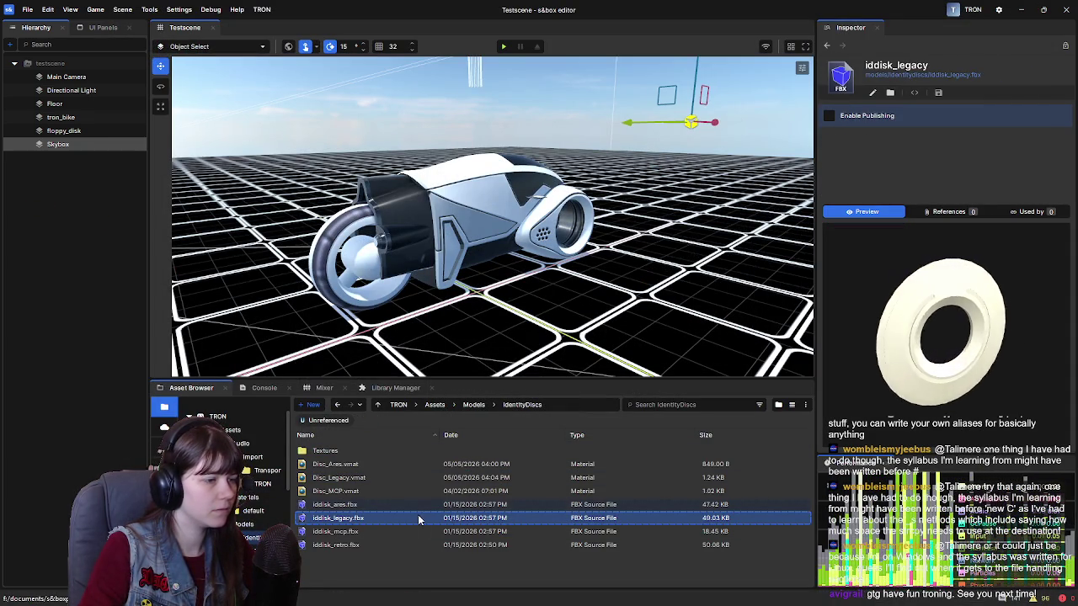
right_click(360, 520)
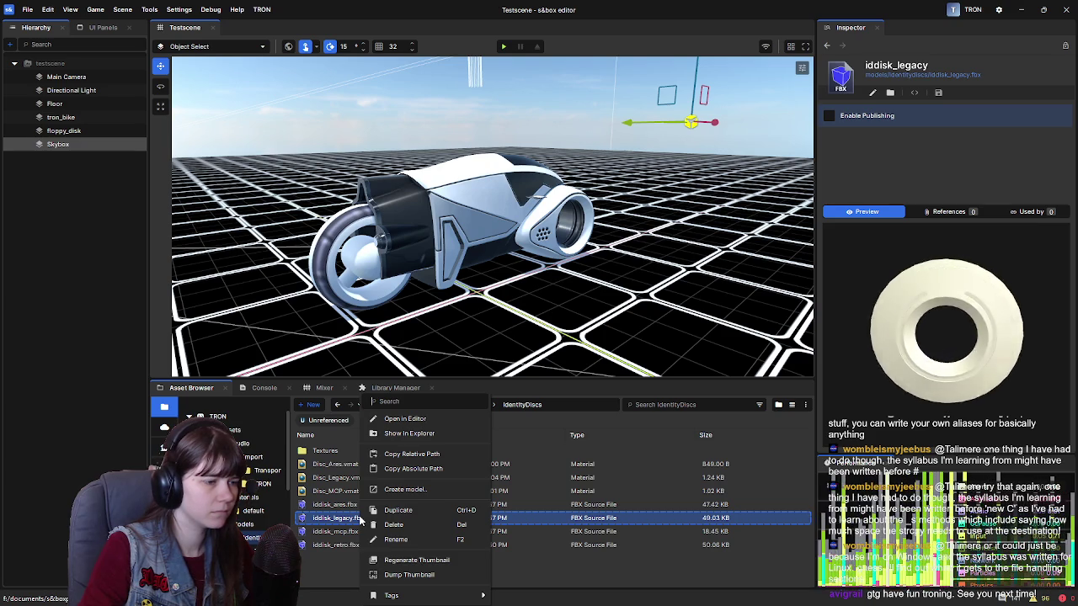
left_click(404, 490)
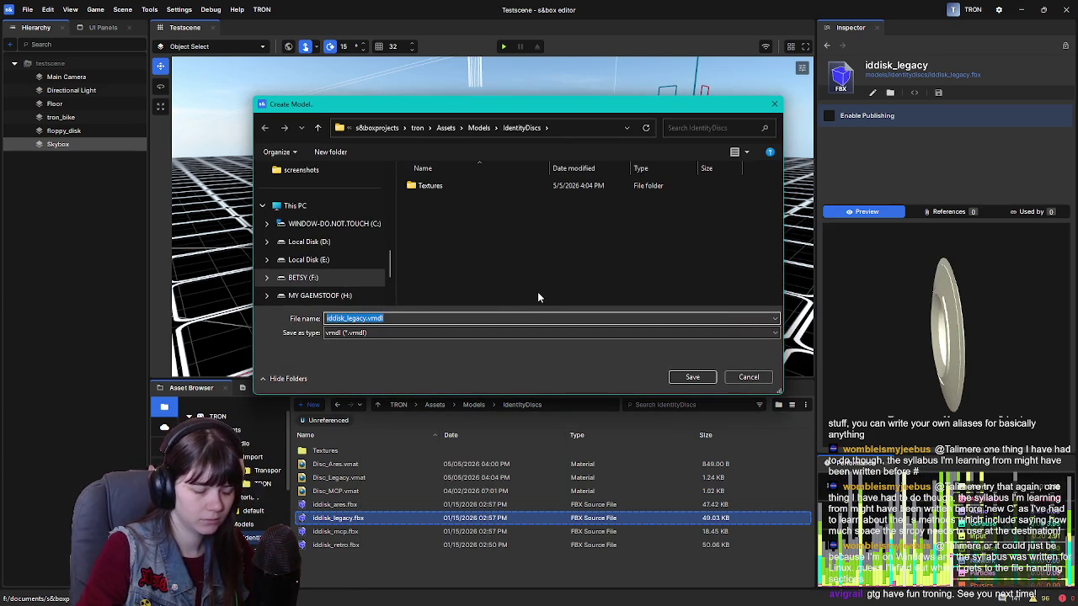
key("Home")
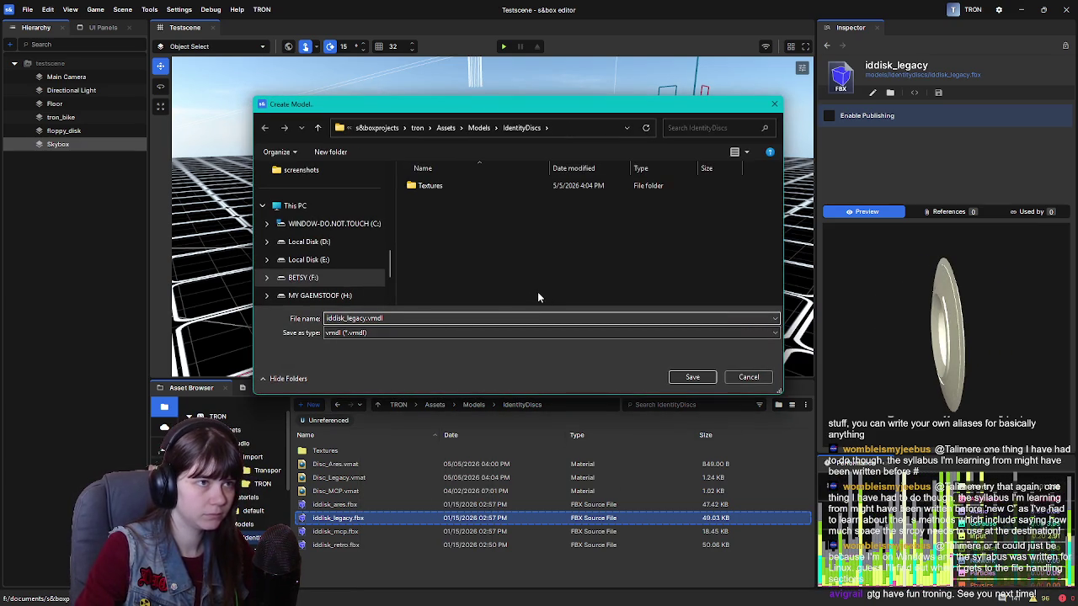
key("Return")
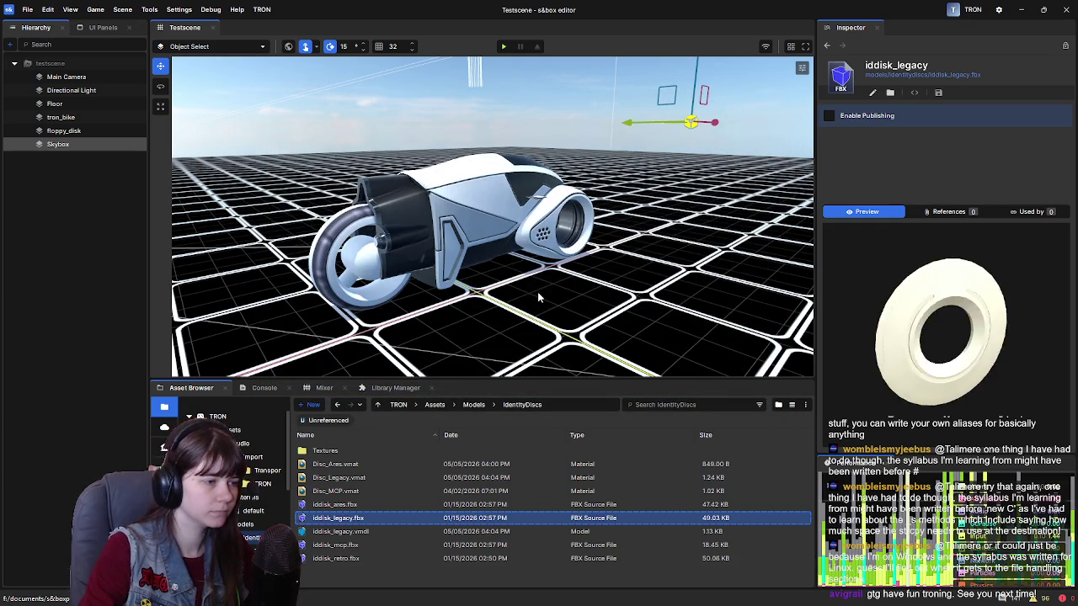
Place the iddisk_legacy model into the Testscene viewport and frame it.
left_click(368, 533)
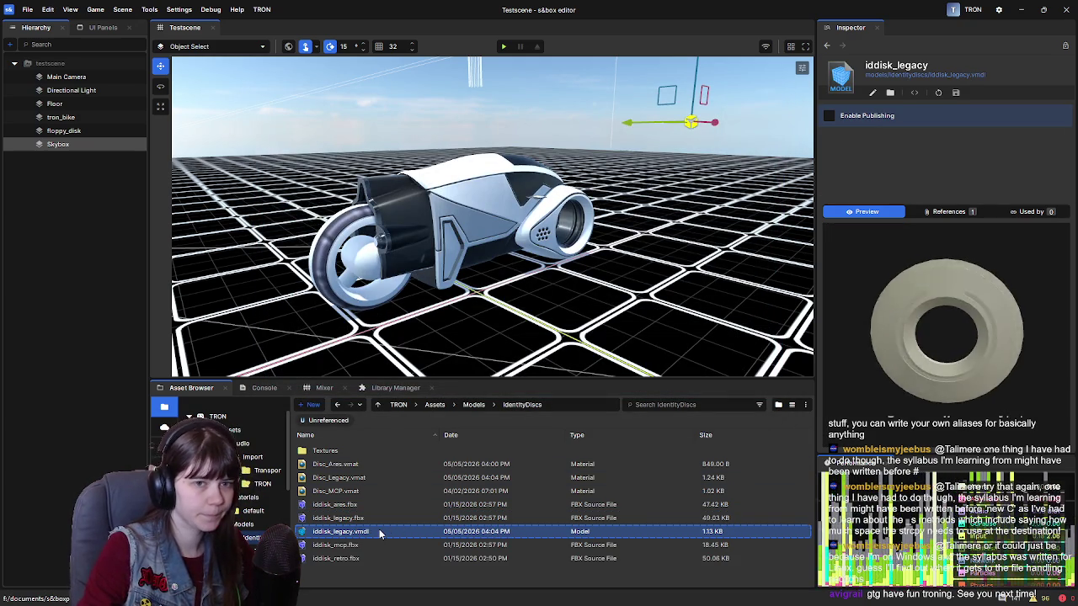
mouse_move(368, 532)
left_mouse_down()
mouse_move(439, 425)
mouse_move(617, 270)
left_mouse_up()
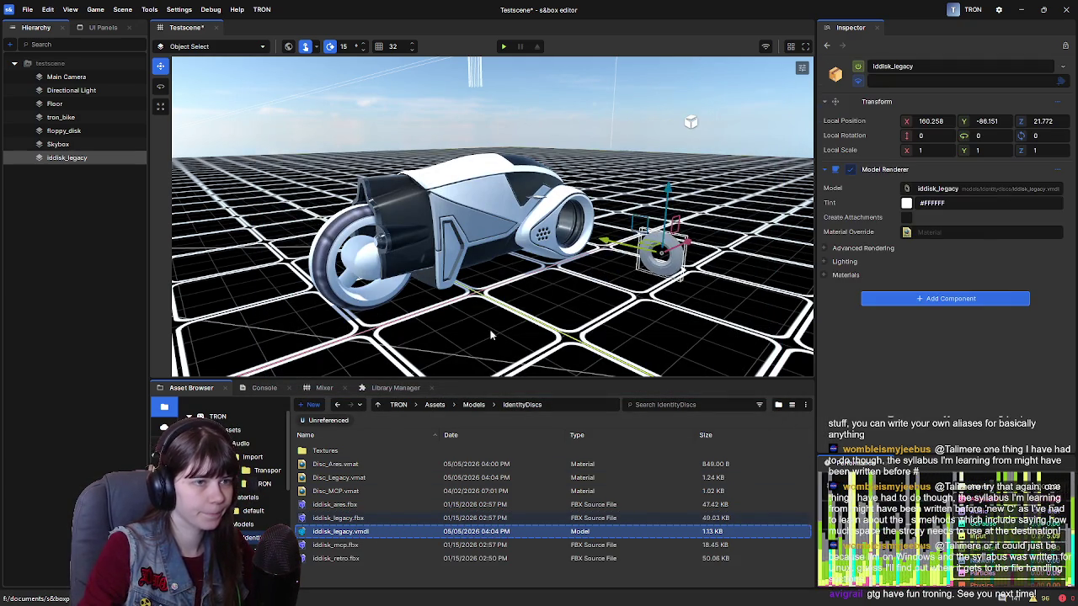
key("f")
left_click_drag(606, 337, 551, 274)
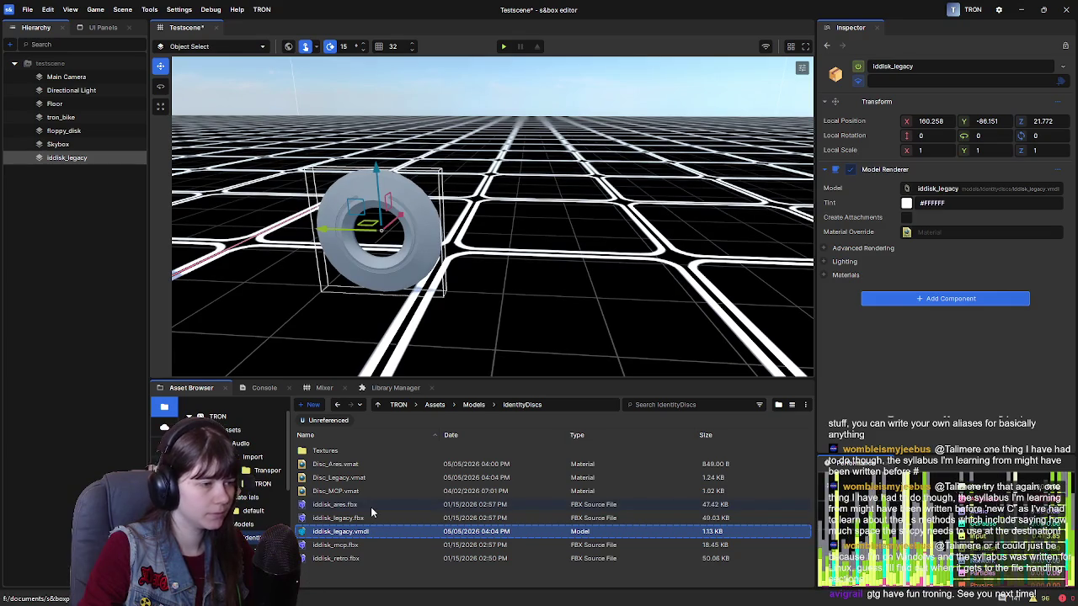
Create and save iddisk_ares.vmdl and iddisk_mcp.vmdl from their FBX sources.
left_click(360, 505)
right_click(357, 506)
left_click(403, 489)
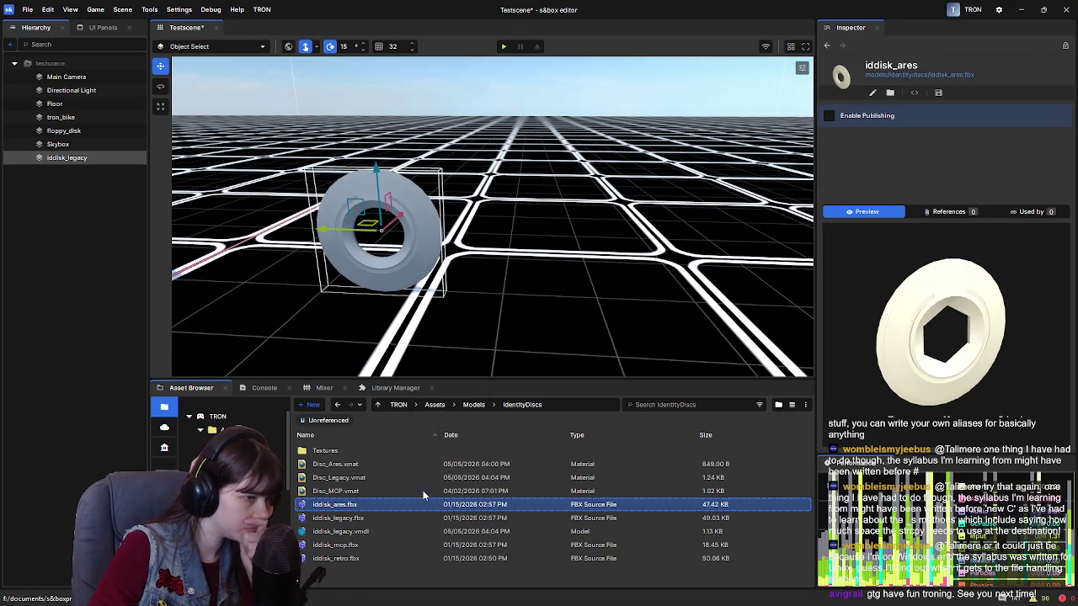
left_click(689, 377)
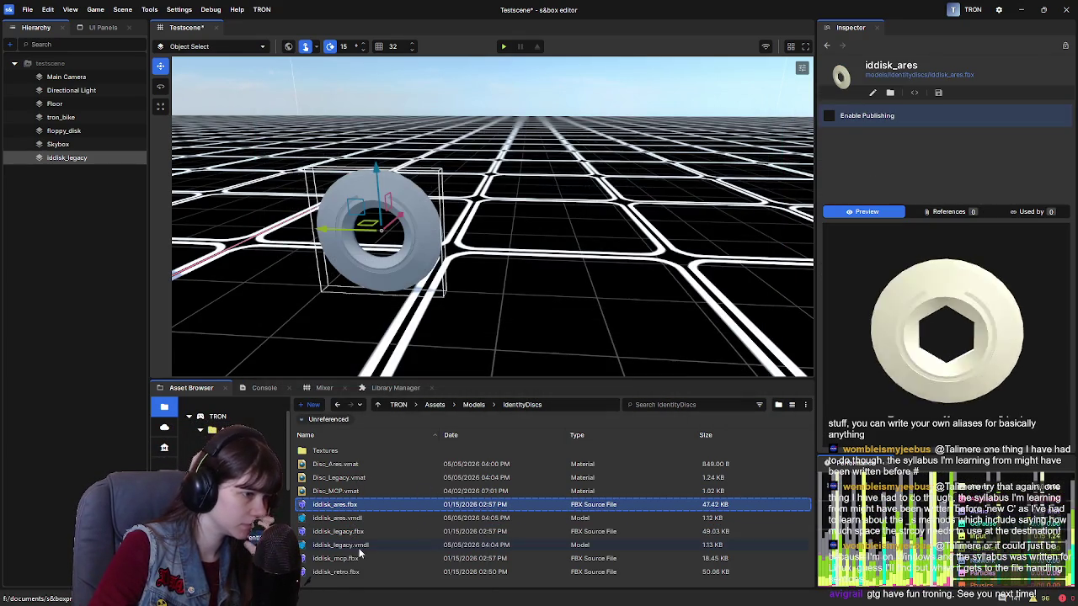
left_click(359, 560)
right_click(359, 560)
left_click(400, 487)
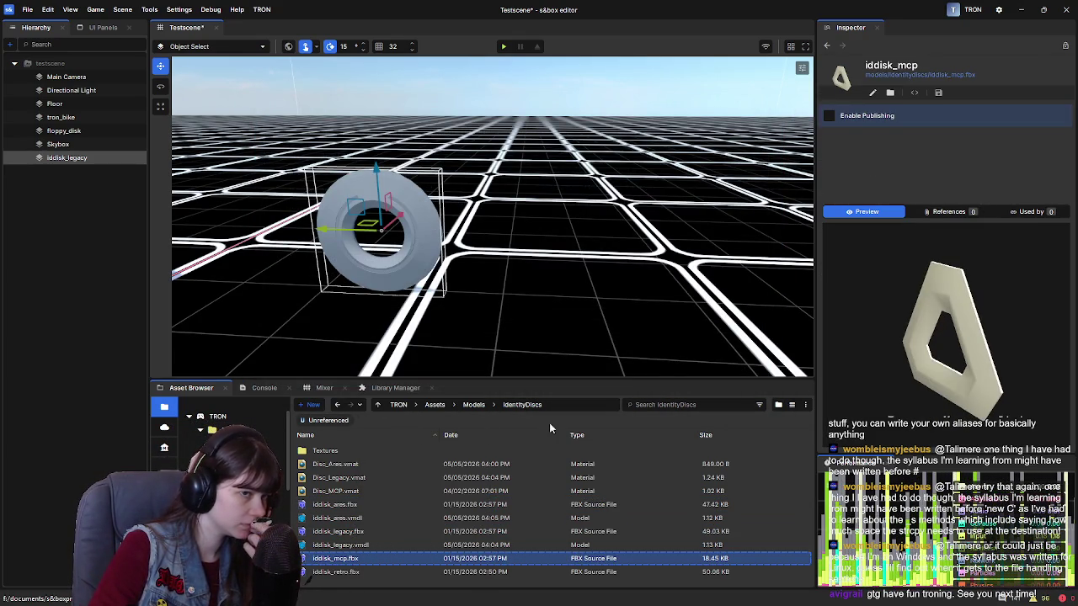
left_click(710, 385)
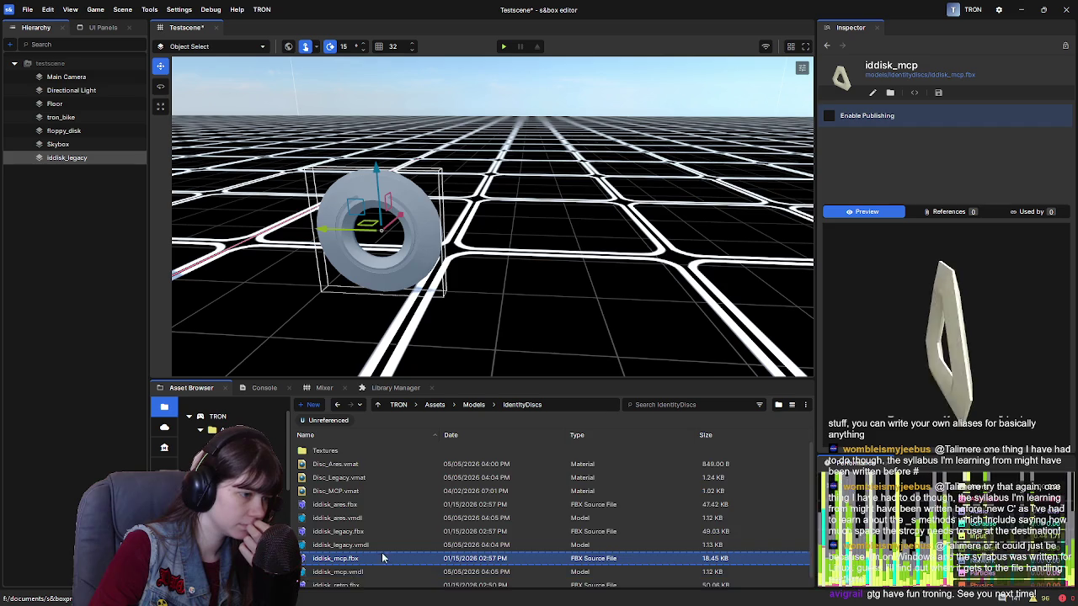
Create and save iddisk_retro.vmdl from iddisk_retro.fbx.
scroll(368, 576, "down", 1)
left_click(368, 577)
right_click(368, 578)
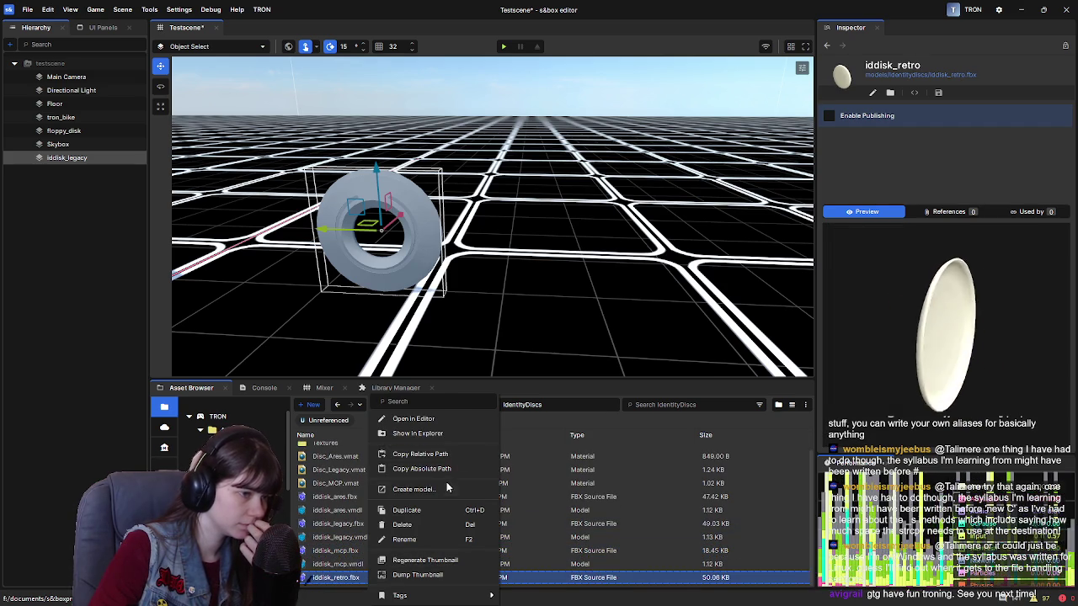
left_click(399, 487)
left_click(683, 374)
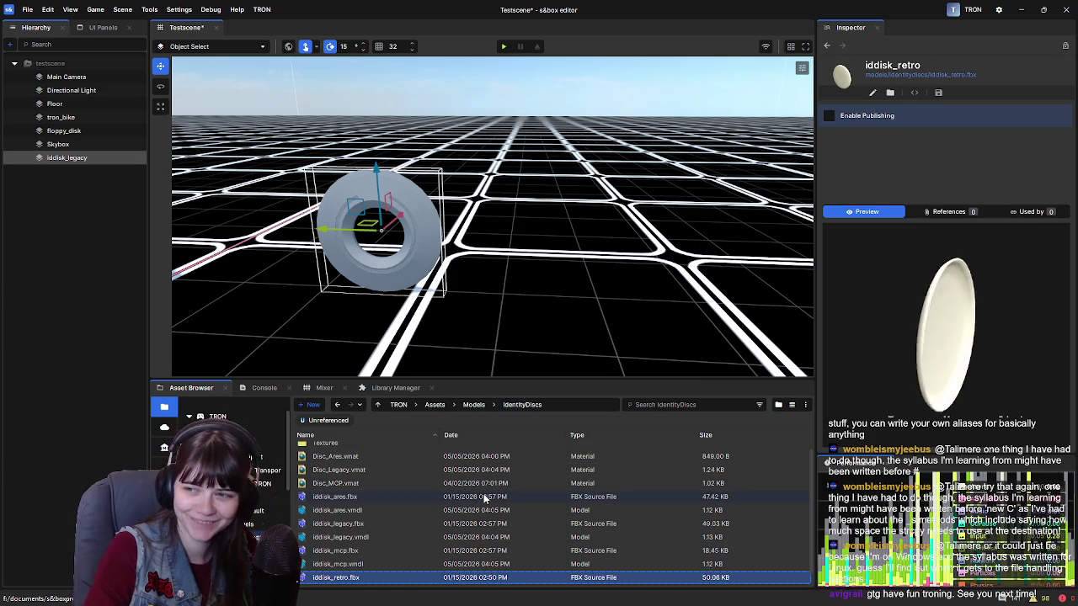
left_click(378, 510)
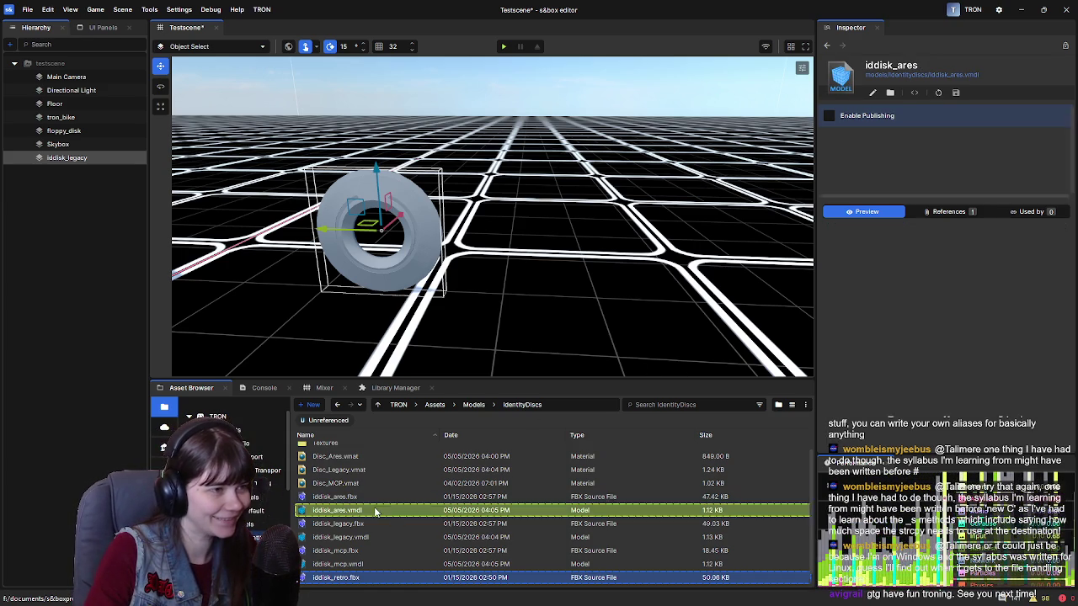
Place iddisk_ares, iddisk_mcp and iddisk_retro into the viewport in a row after the legacy disc.
left_click_drag(363, 515, 543, 240)
key("d")
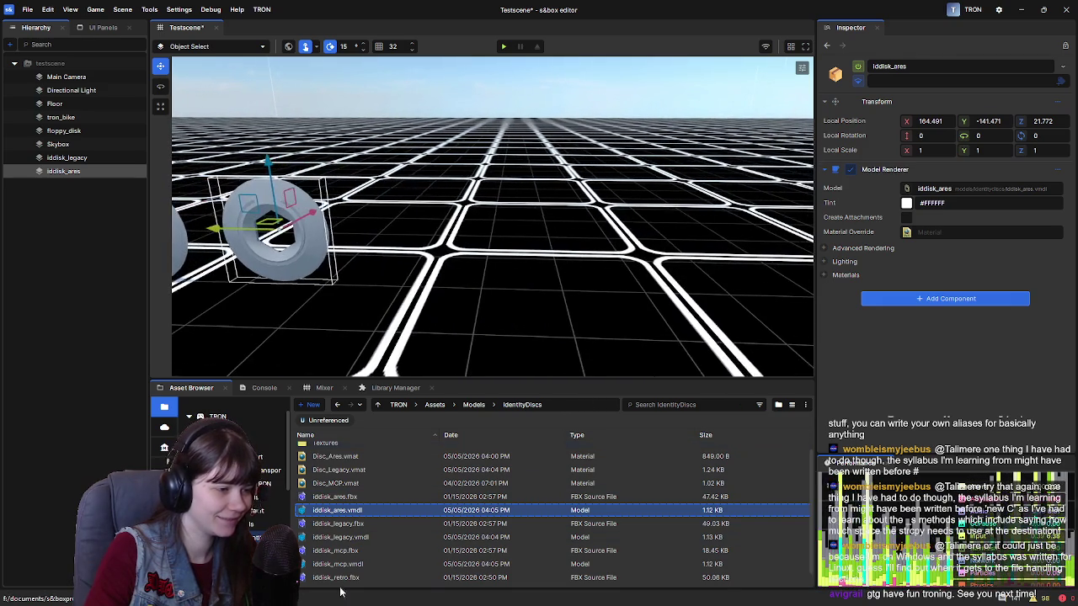
left_click_drag(446, 290, 446, 291)
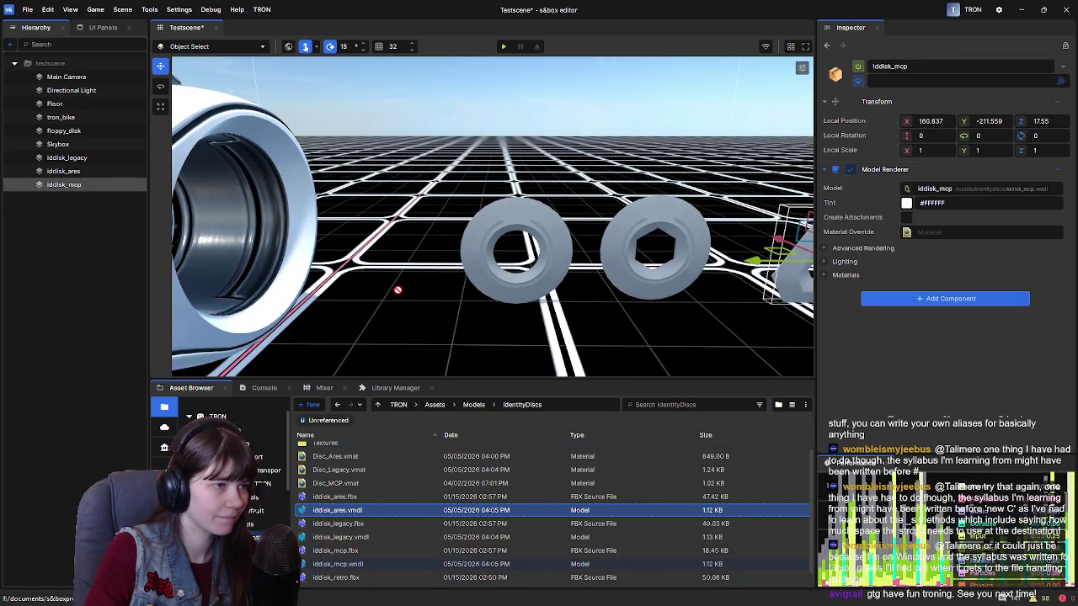
scroll(358, 572, "down", 1)
left_click(362, 578)
mouse_move(362, 578)
left_mouse_down()
mouse_move(409, 475)
mouse_move(398, 292)
left_mouse_up()
scroll(471, 319, "up", 2)
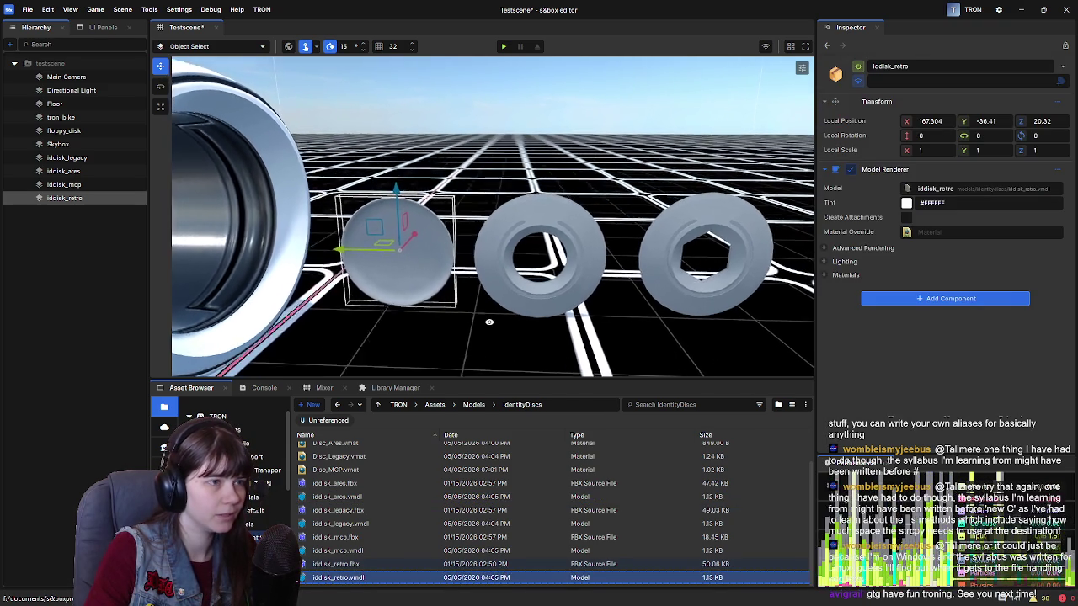
scroll(489, 321, "up", 2)
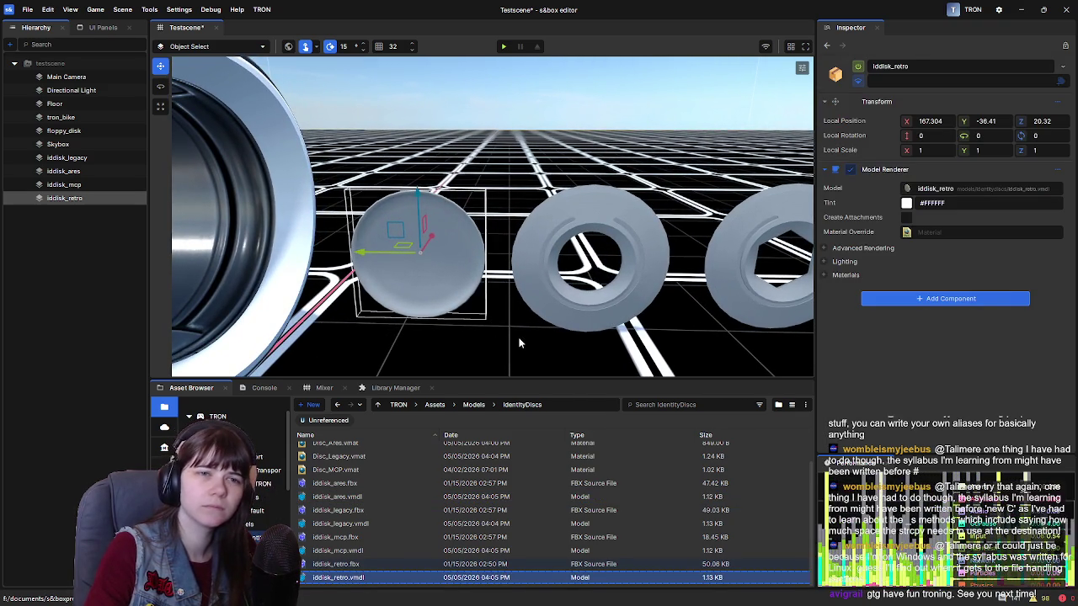
Rotate the iddisk_retro disc 180 degrees to face the same way as the others.
key("e")
left_click_drag(459, 257, 523, 259)
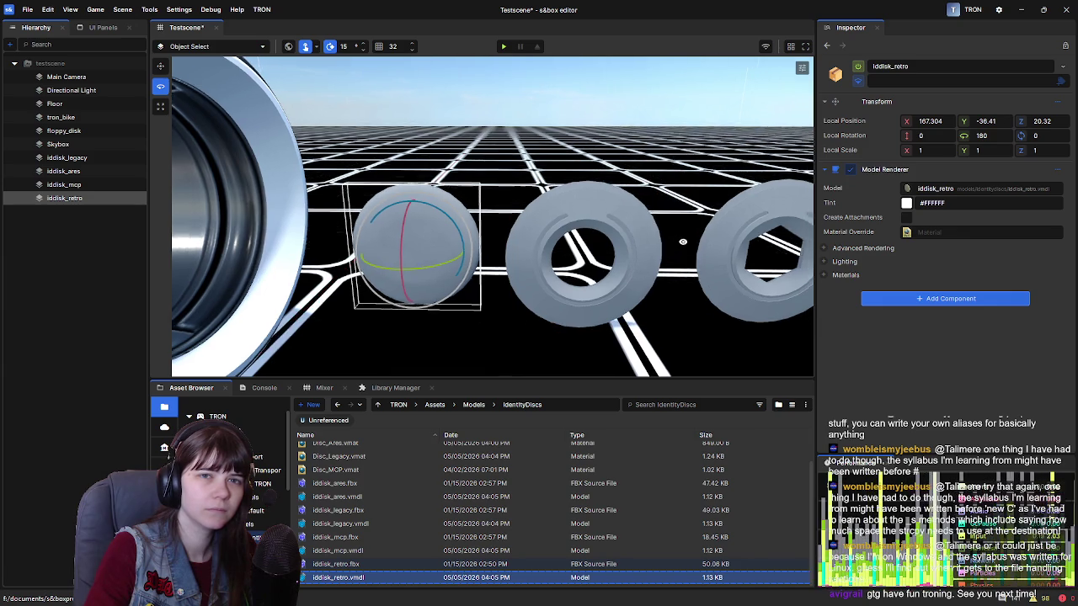
key("s")
key("d")
key("d")
key("a")
key("w")
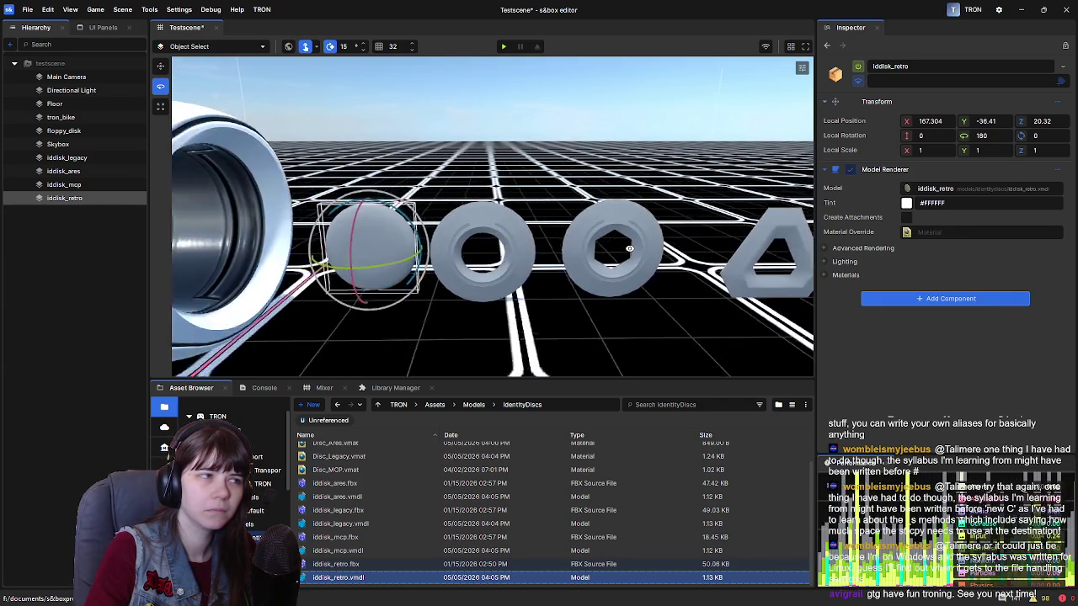
key("s")
key("d")
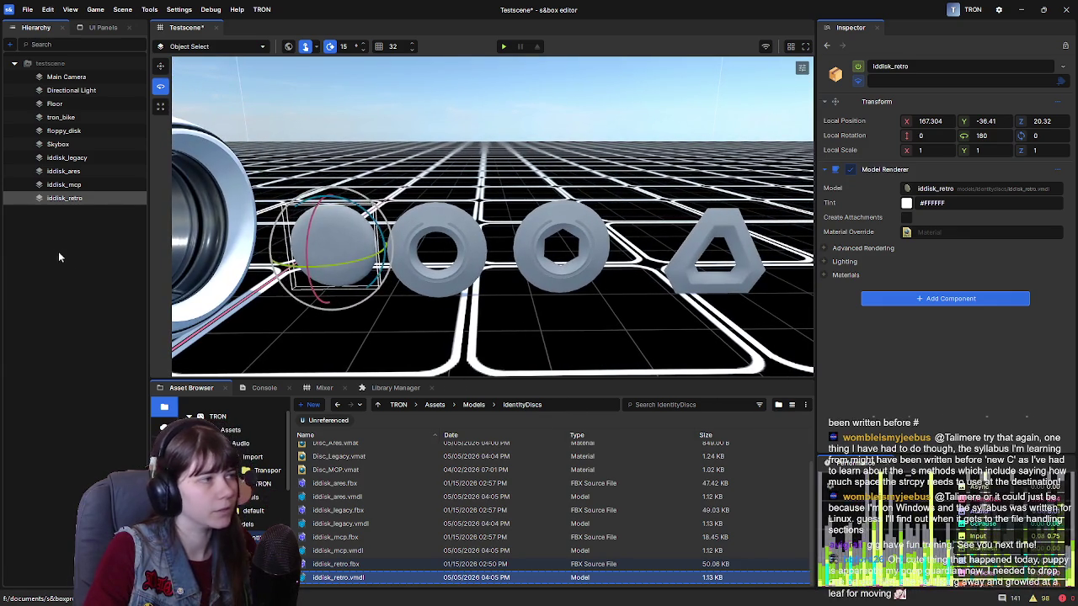
Reselect the iddisk_retro disc and switch the gizmo to the Move tool.
left_click(54, 249)
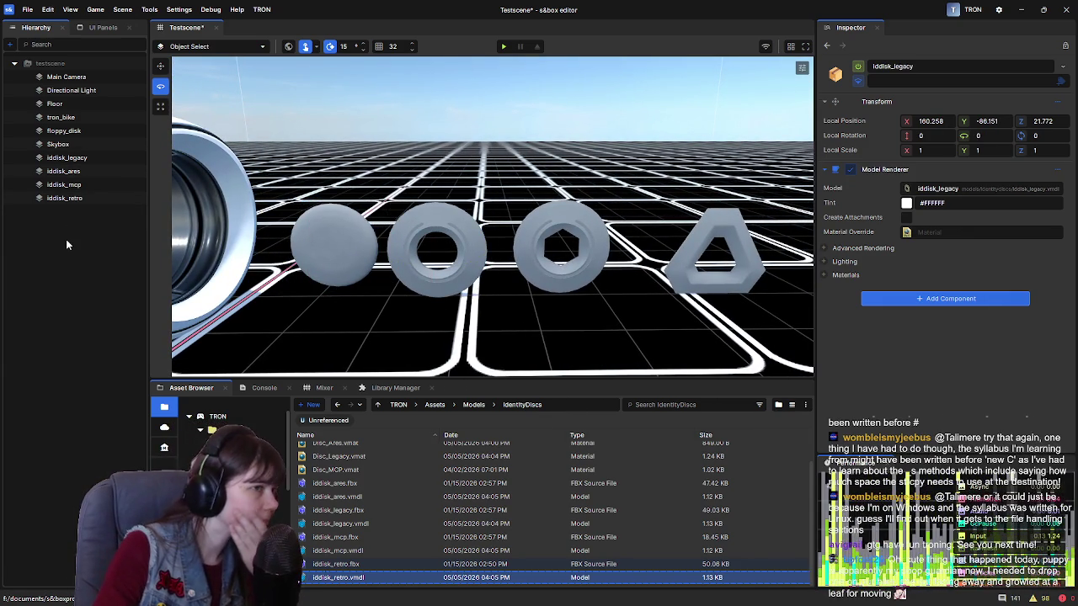
left_click(332, 258)
left_click(331, 255)
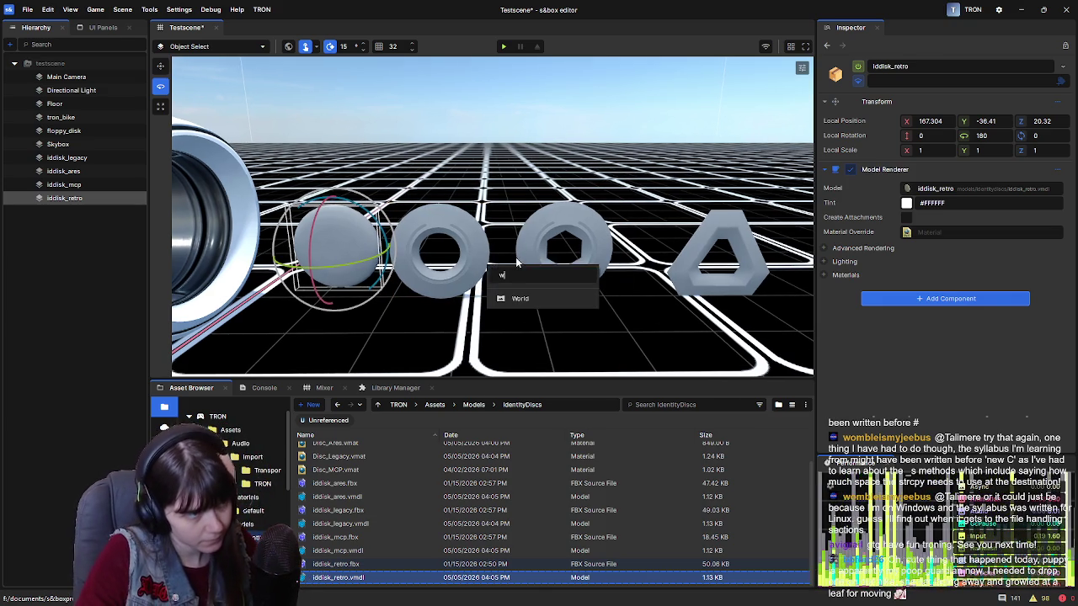
left_click_drag(506, 279, 485, 305)
right_click(482, 295)
type("w")
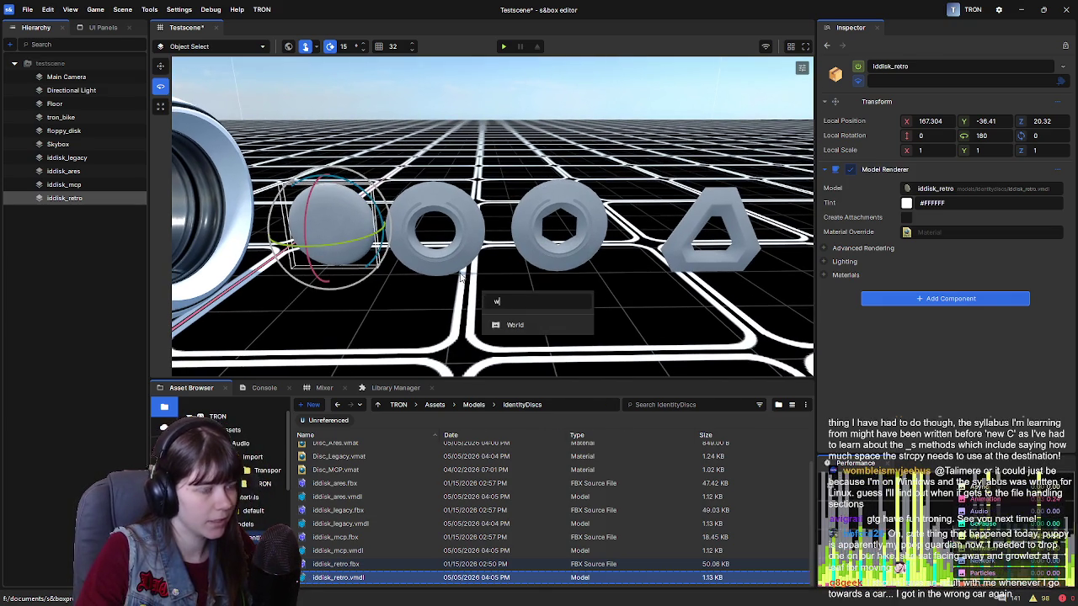
key("Escape")
scroll(455, 249, "up", 1)
left_click(100, 308)
left_click(366, 234)
key("r")
key("e")
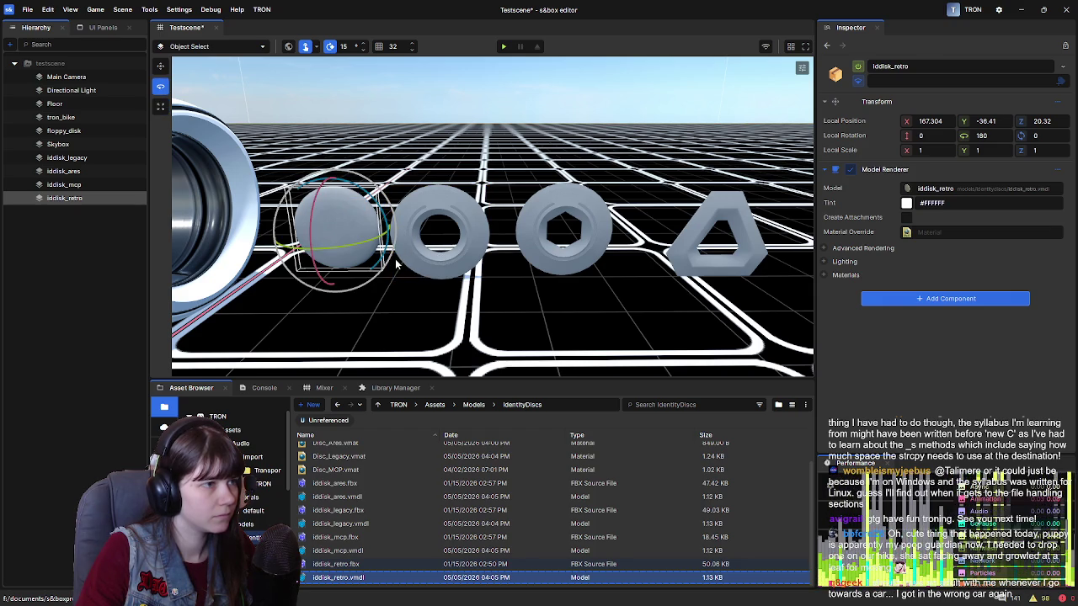
left_click(159, 67)
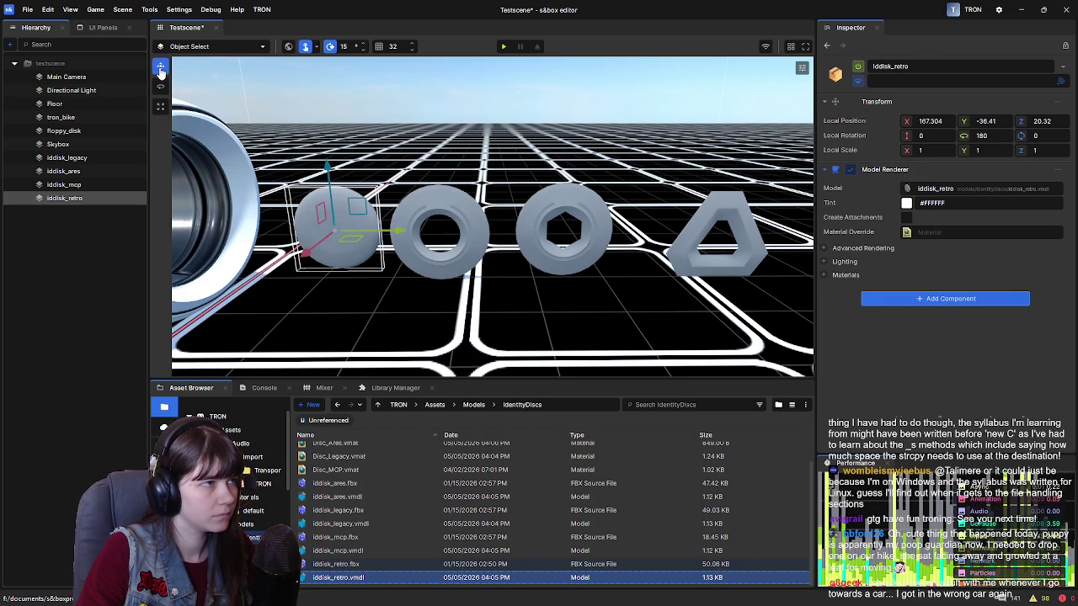
left_click(589, 291)
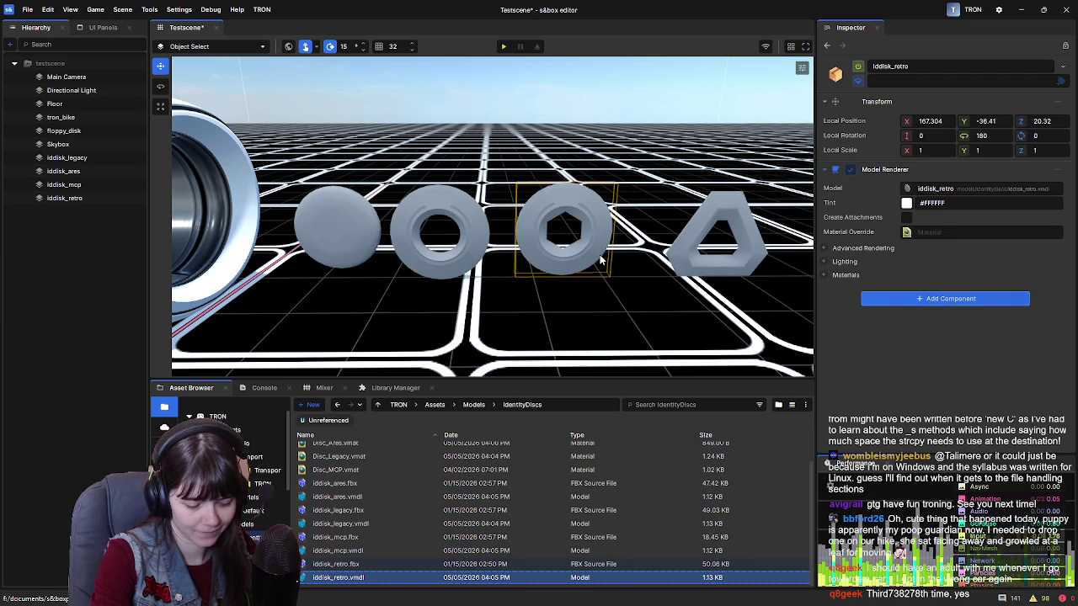
scroll(404, 499, "up", 2)
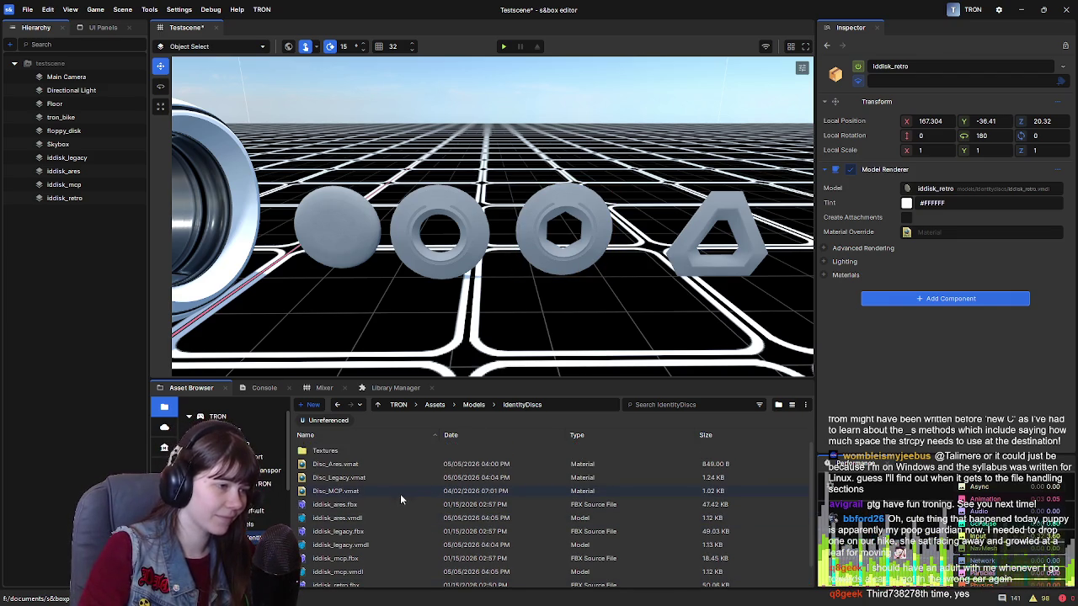
Compare the Disc_Ares, Disc_Legacy and Disc_MCP materials in the Asset Browser.
scroll(356, 260, "up", 1)
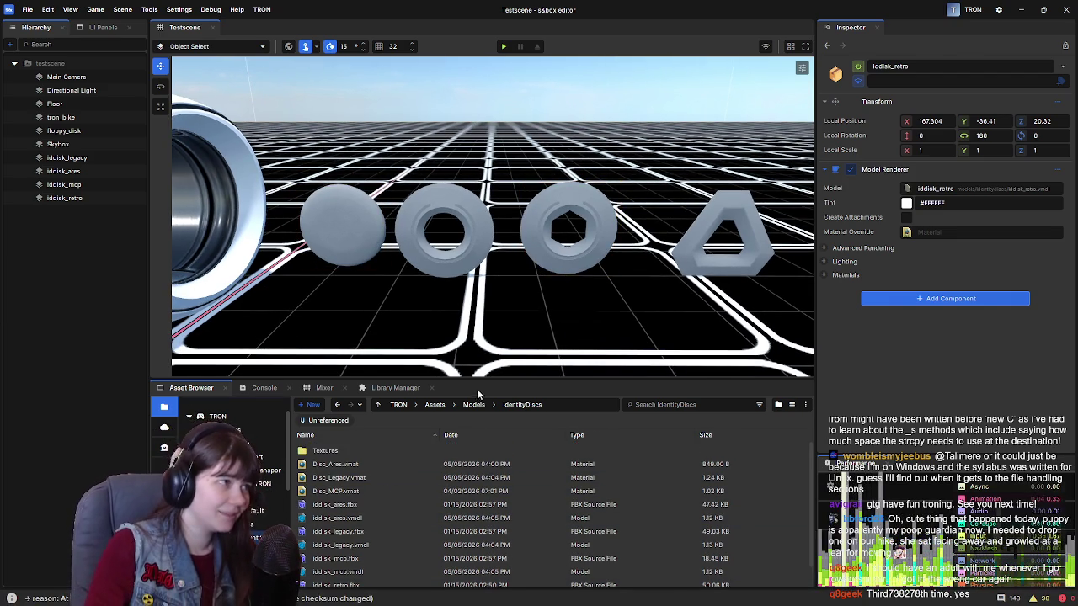
left_click(350, 466)
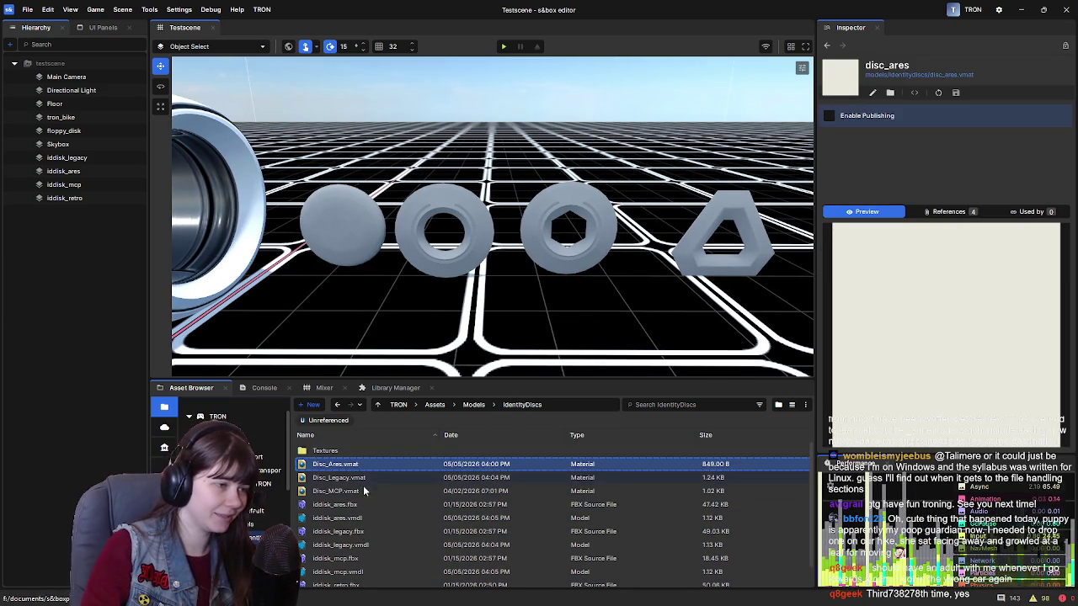
scroll(372, 502, "down", 1)
scroll(357, 482, "up", 1)
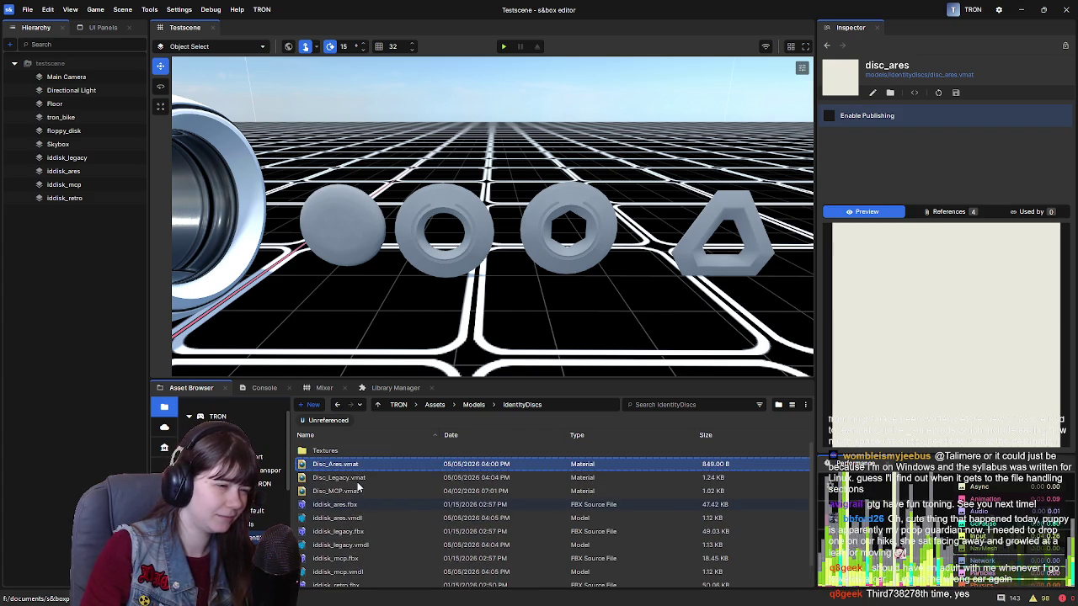
left_click(360, 477)
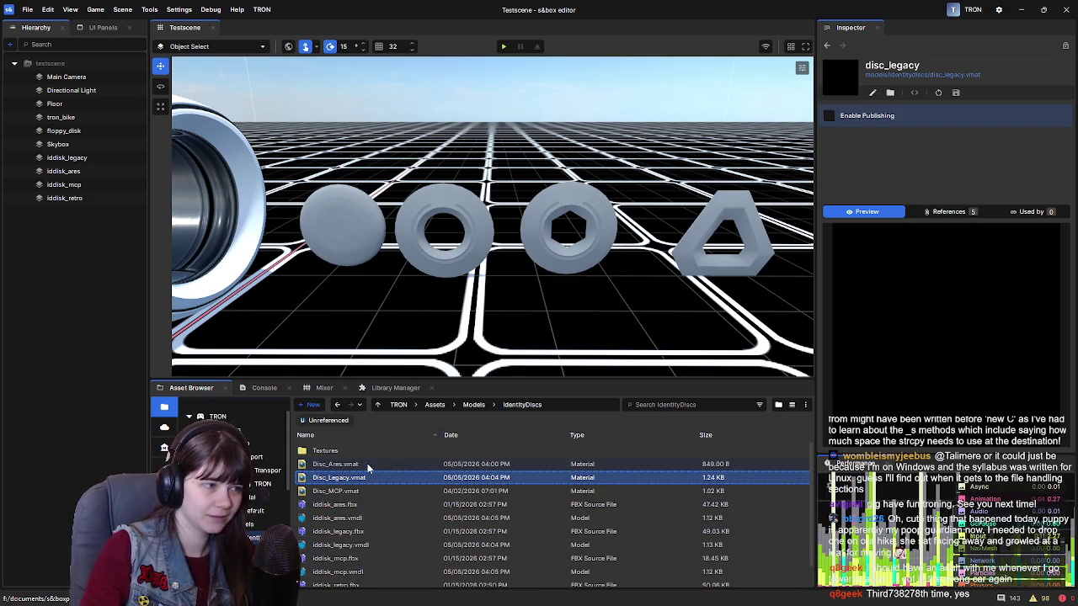
left_click(368, 466)
left_click(361, 479)
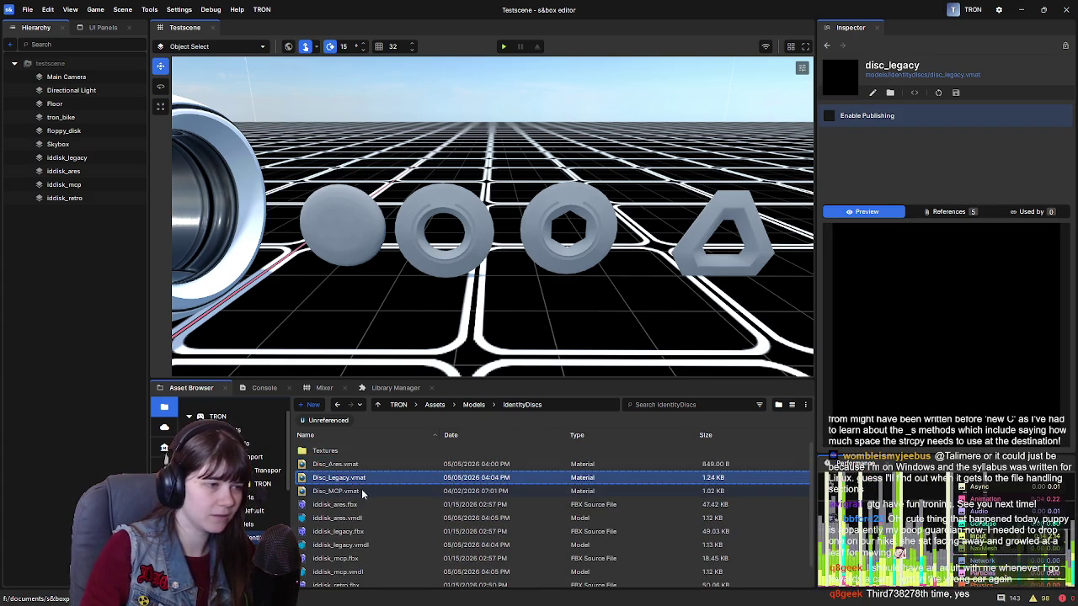
left_click(362, 492)
left_click(362, 479)
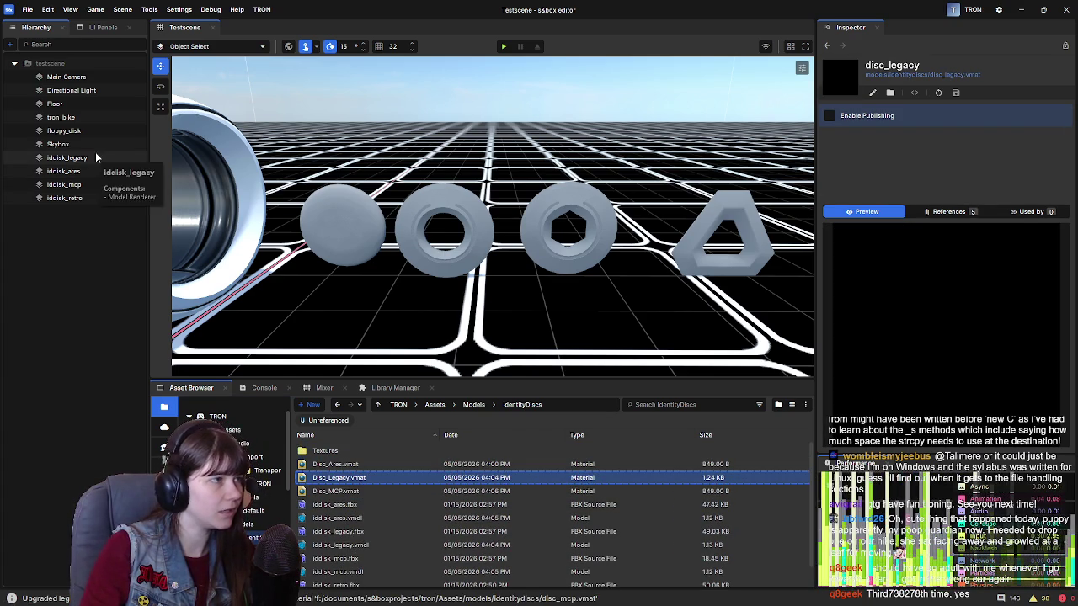
Select iddisk_legacy and apply disc_legacy as its material override and in its material slot.
left_click(97, 157)
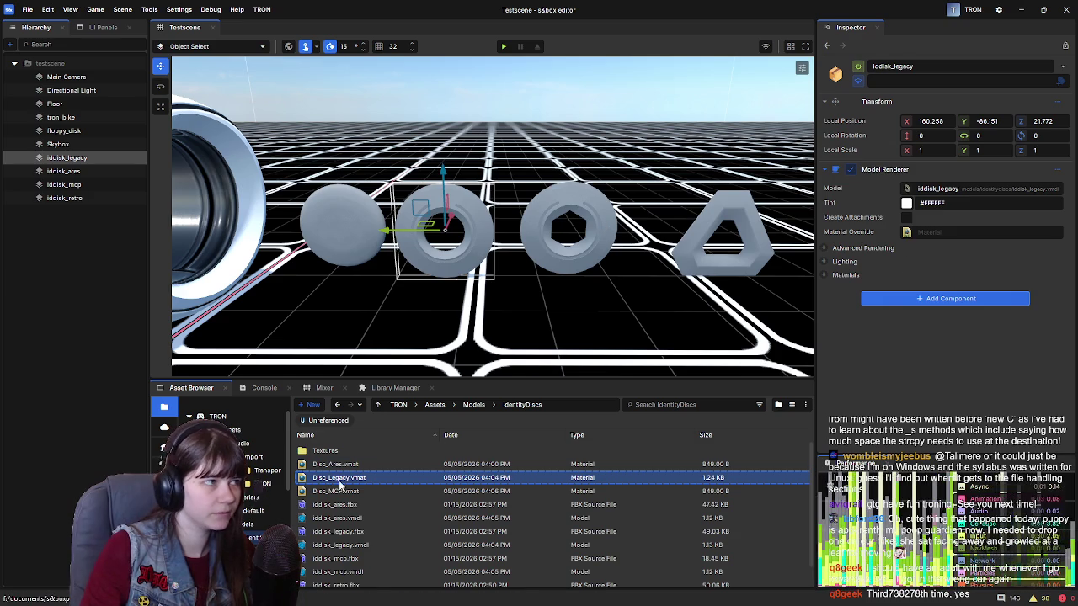
mouse_move(347, 482)
left_mouse_down()
mouse_move(956, 226)
mouse_move(903, 244)
left_mouse_up()
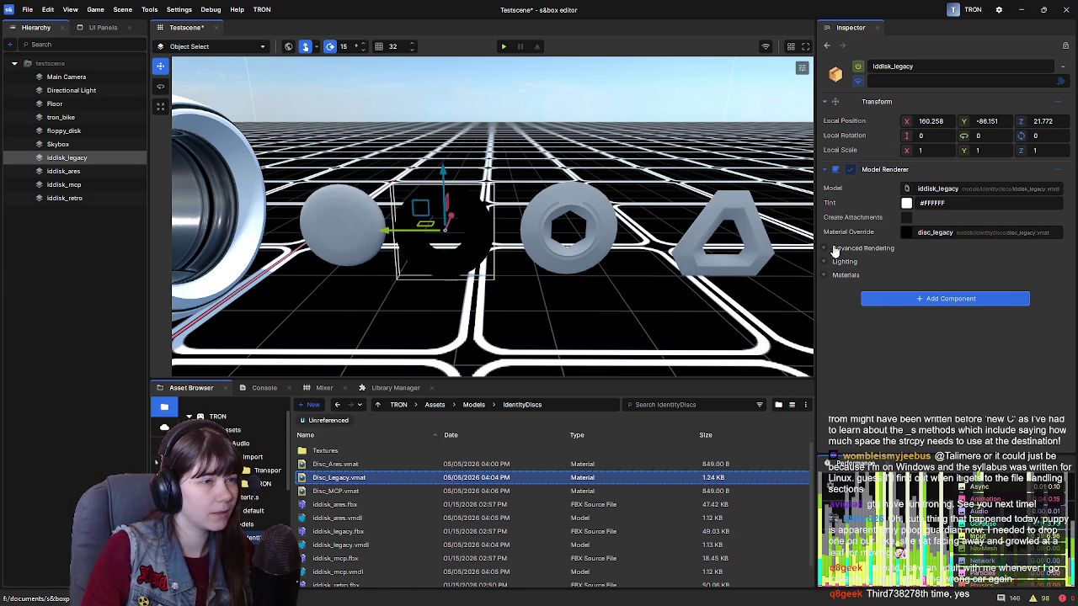
key("f")
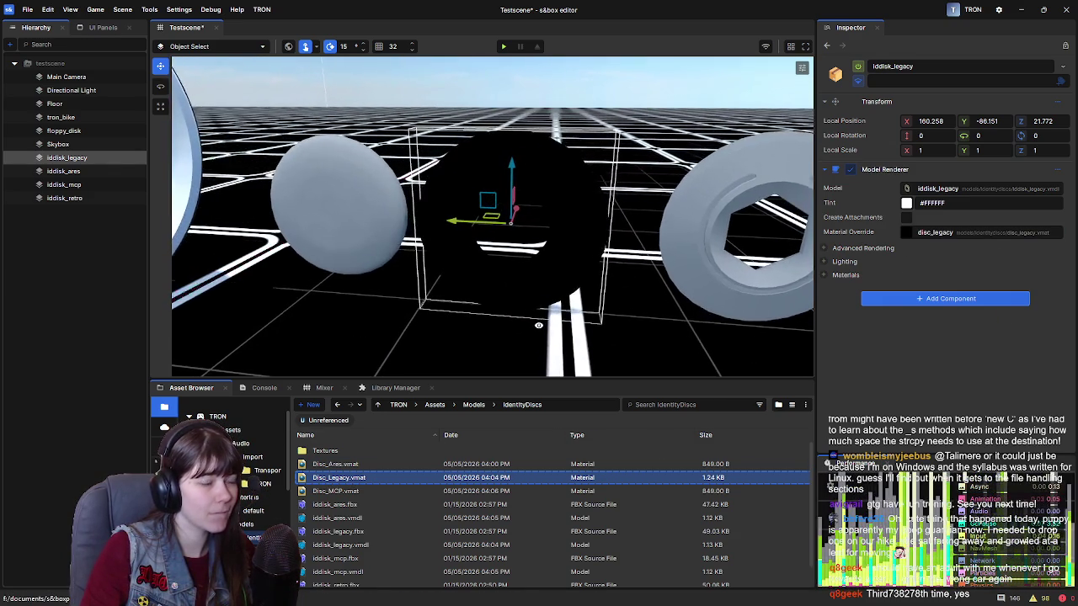
left_click(827, 262)
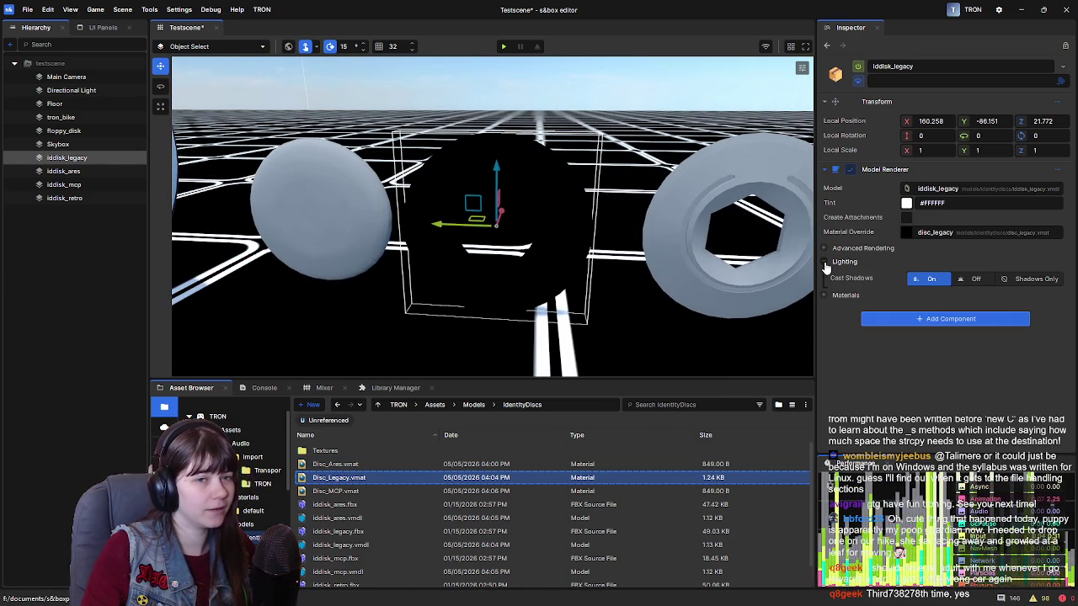
left_click(828, 261)
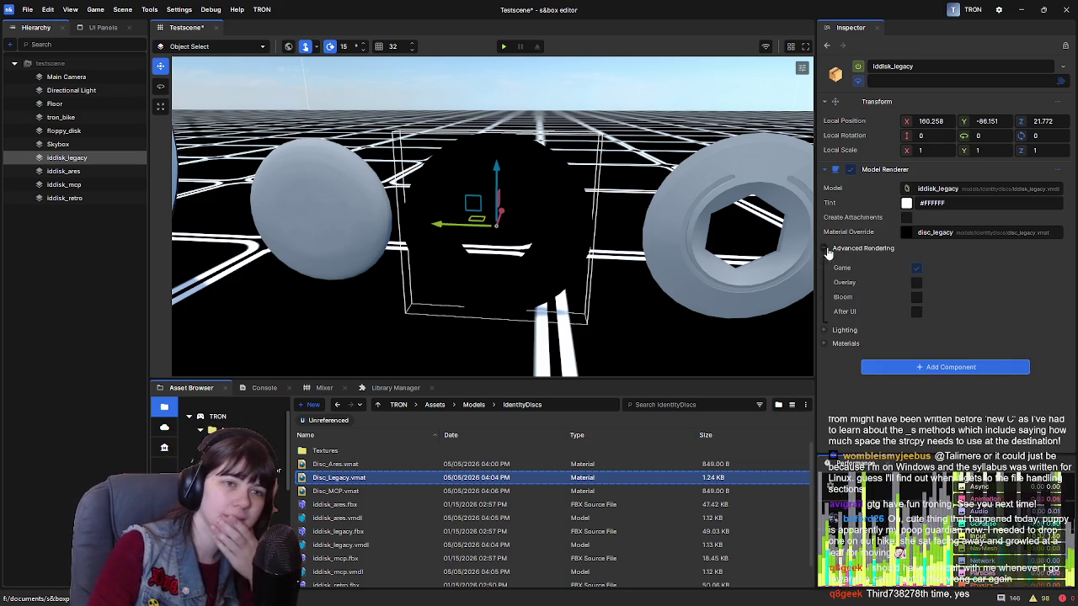
left_click(824, 248)
left_click(824, 248)
left_click(826, 276)
left_click(826, 276)
left_click(825, 276)
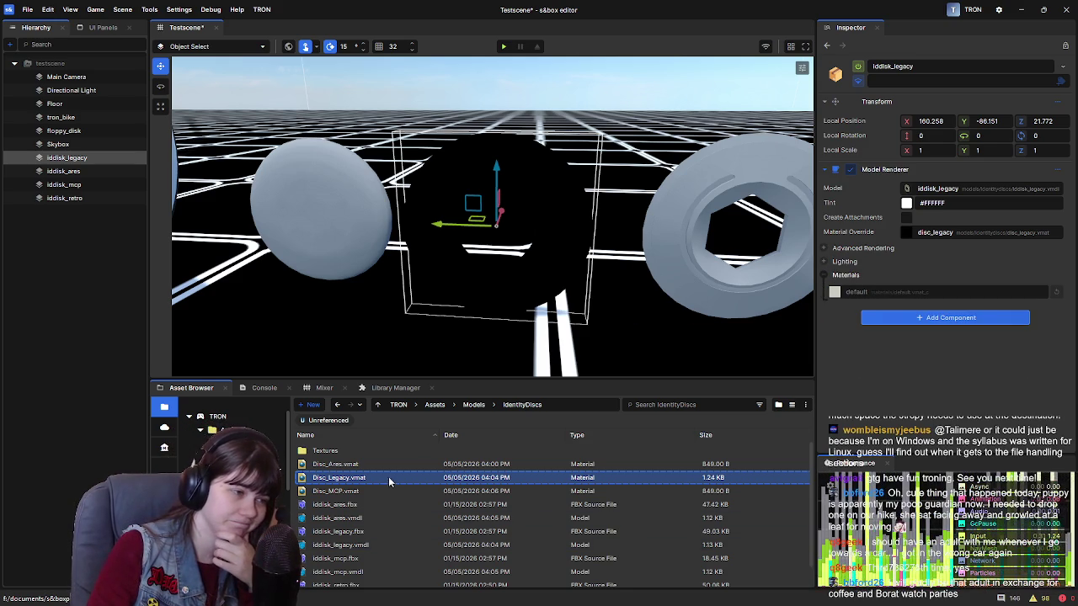
left_click(884, 290)
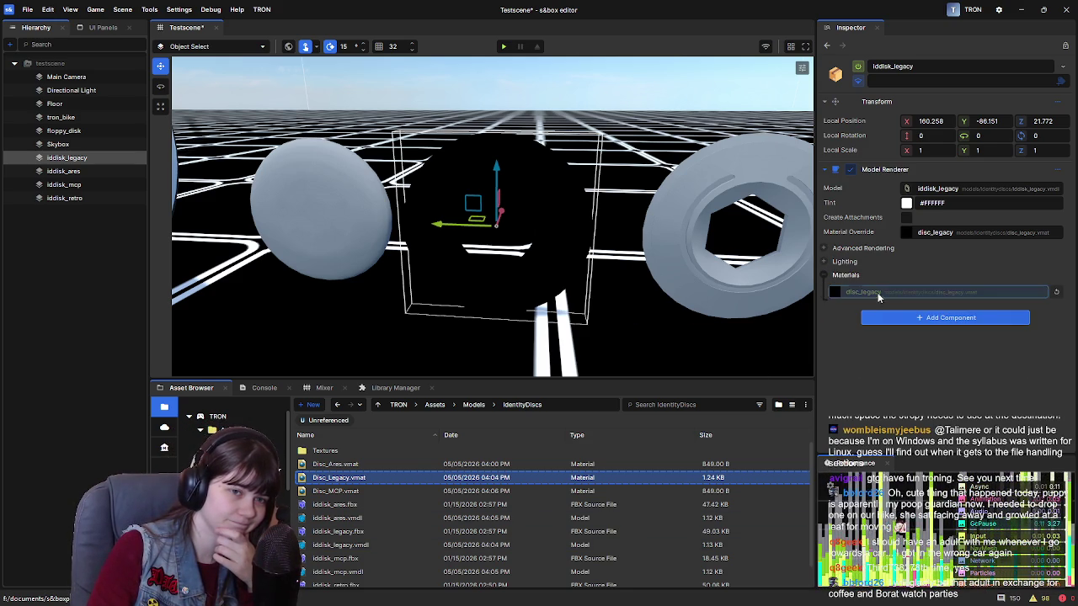
left_click(827, 277)
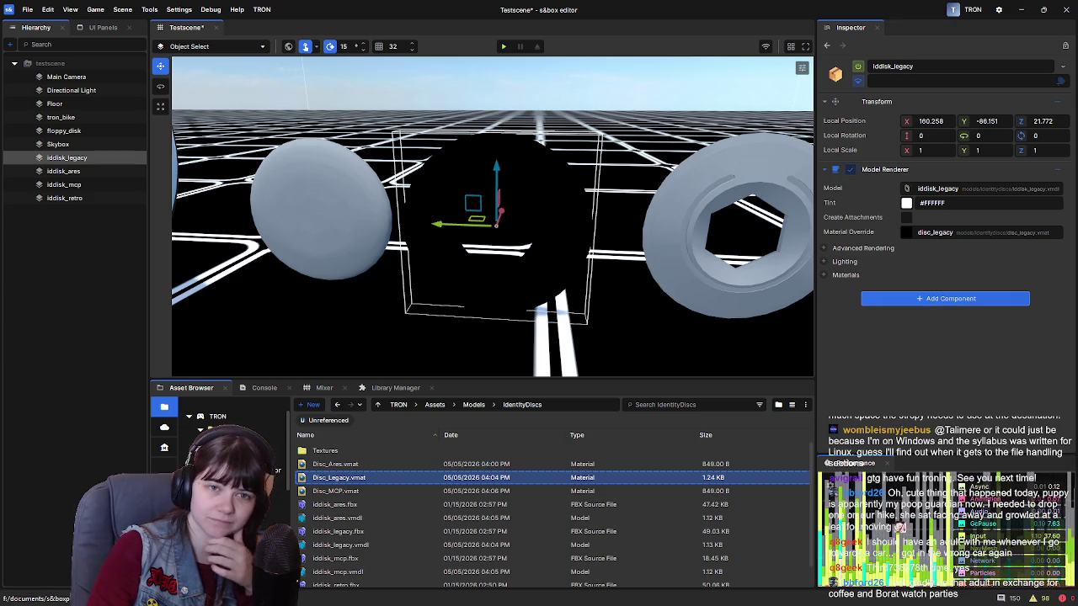
Undo the material override, put Disc_Legacy.vmat into the model's material slot, and open it.
mouse_move(575, 174)
left_mouse_down()
mouse_move(559, 167)
mouse_move(572, 183)
left_mouse_up()
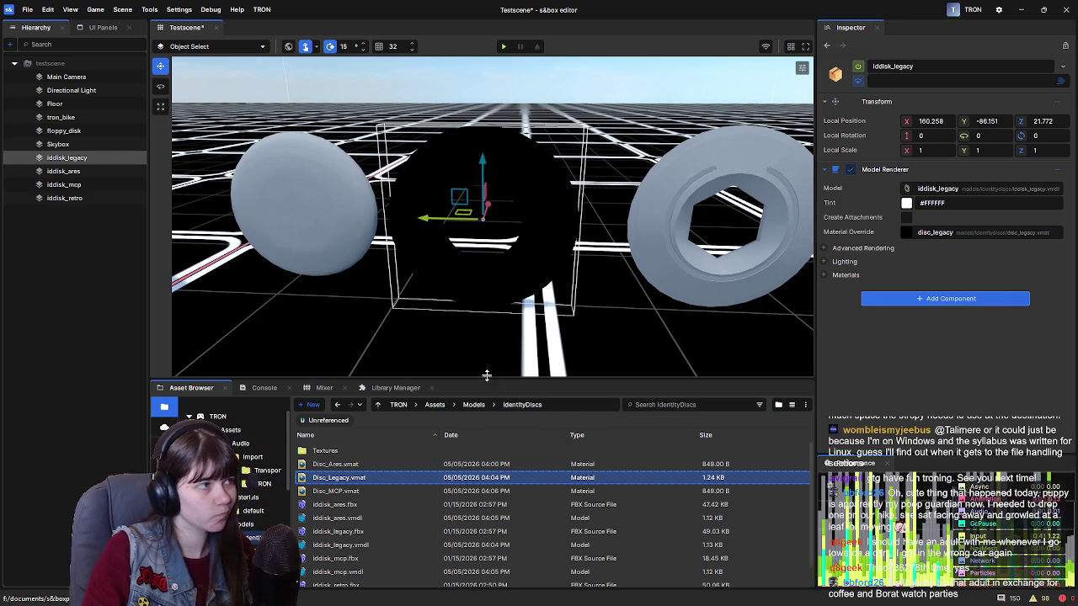
scroll(670, 338, "down", 5)
left_click(48, 9)
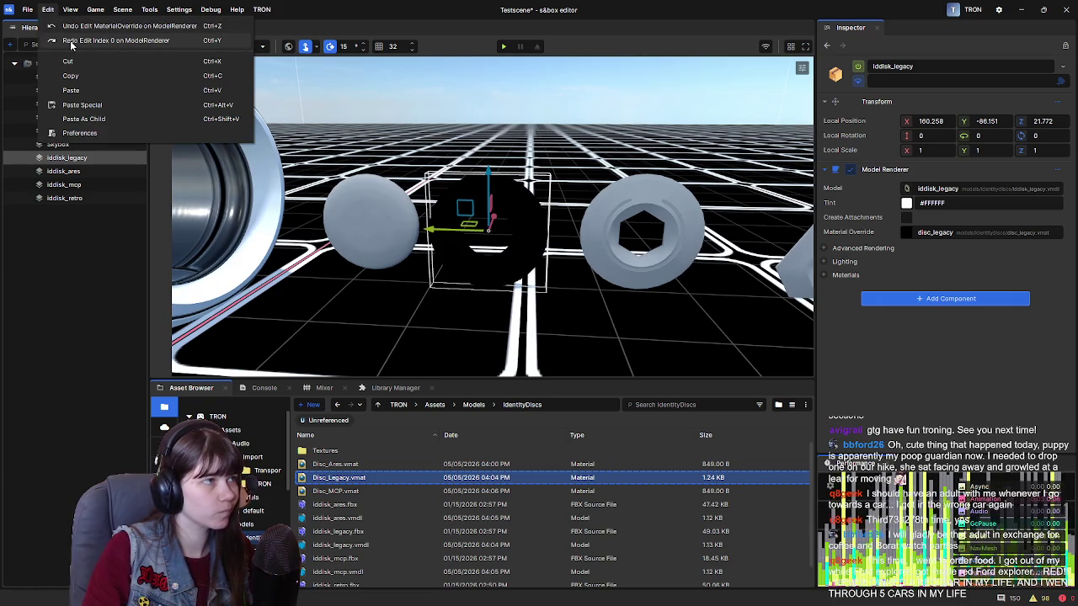
left_click(72, 26)
scroll(749, 283, "up", 3)
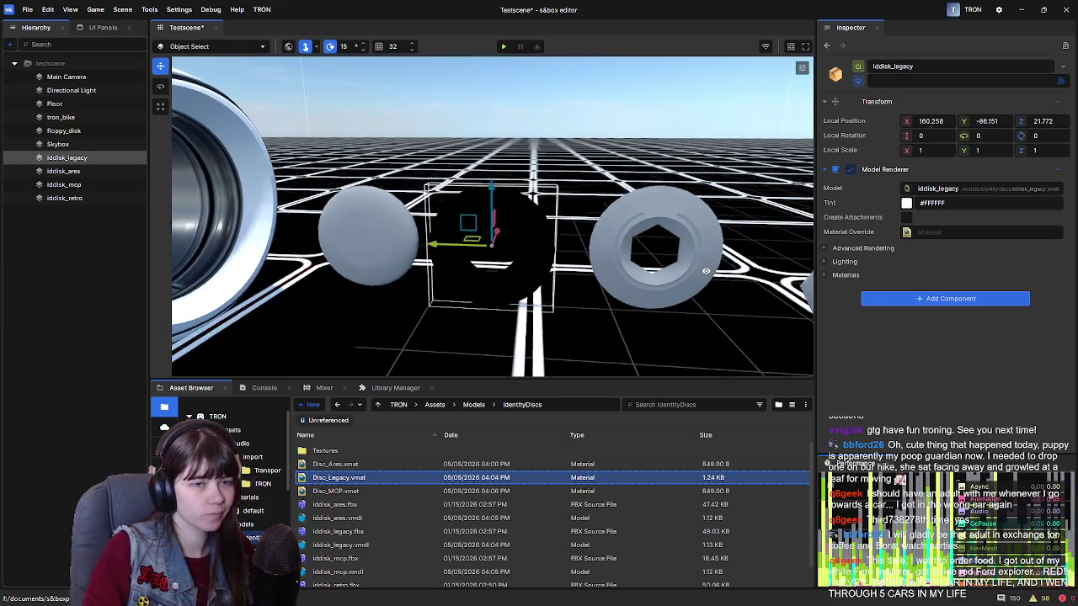
left_click(845, 275)
left_click_drag(377, 479, 936, 299)
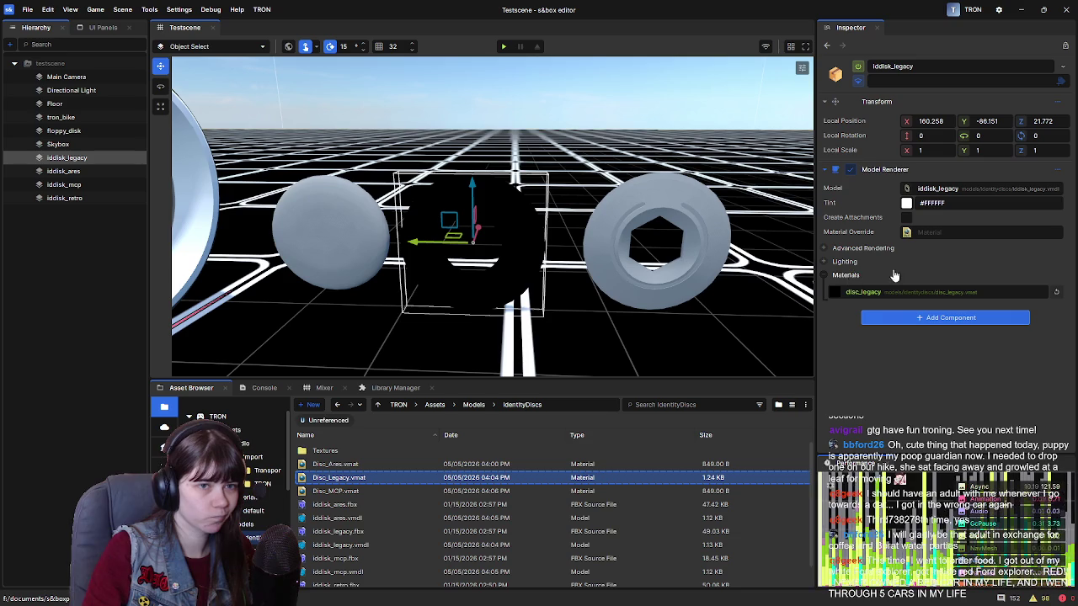
double_click(389, 476)
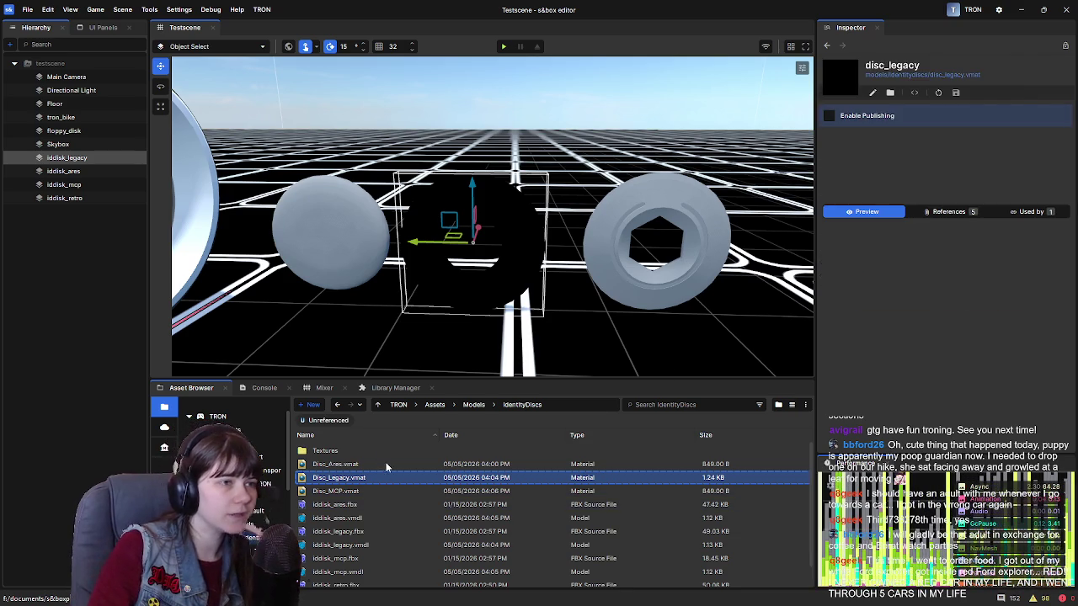
scroll(505, 393, "down", 3)
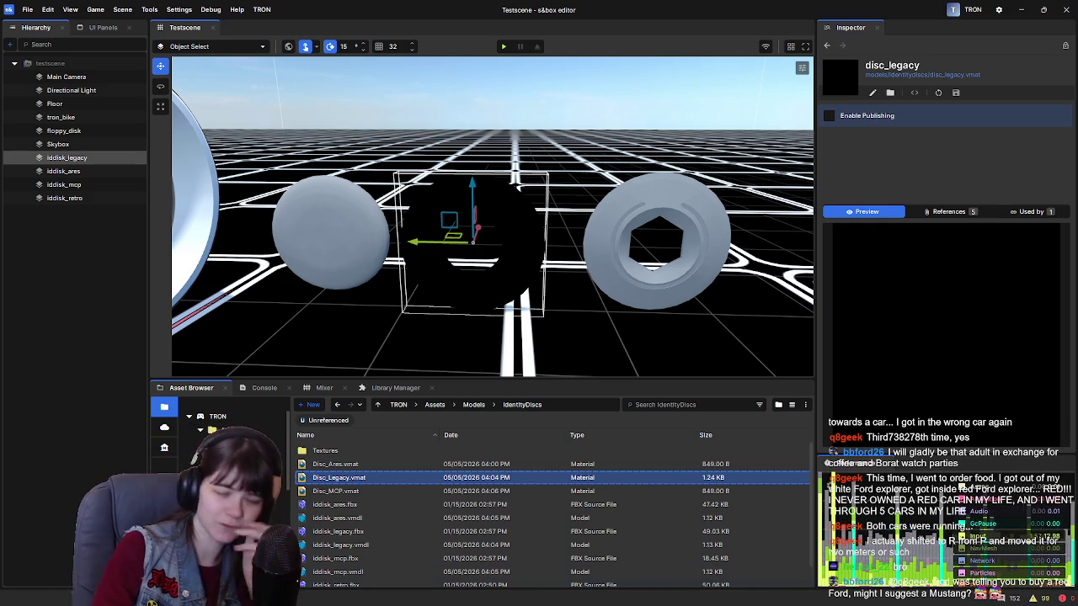
left_click(366, 493)
left_click(368, 479)
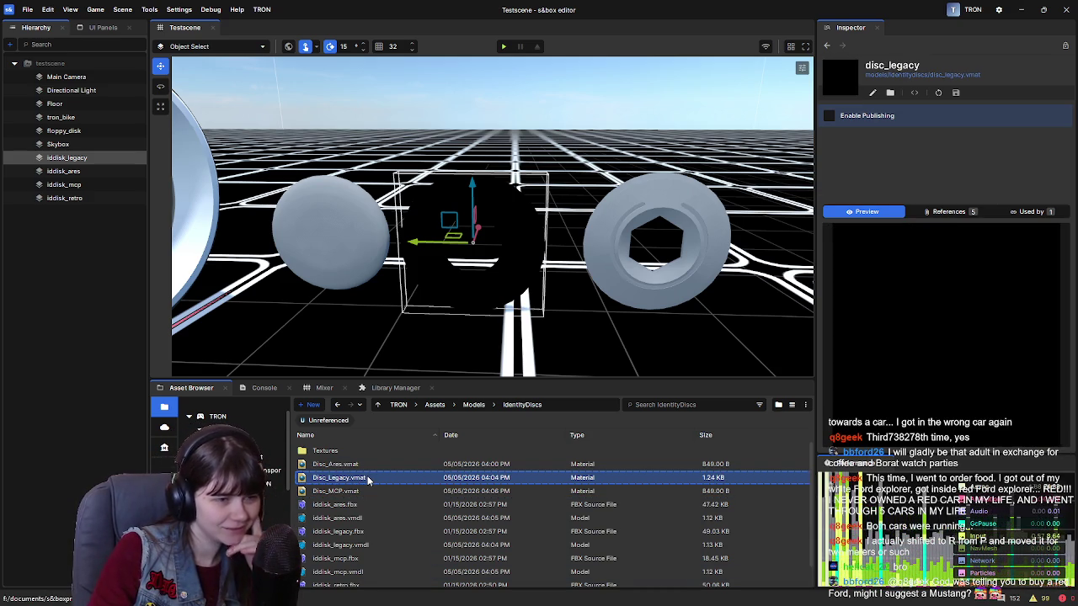
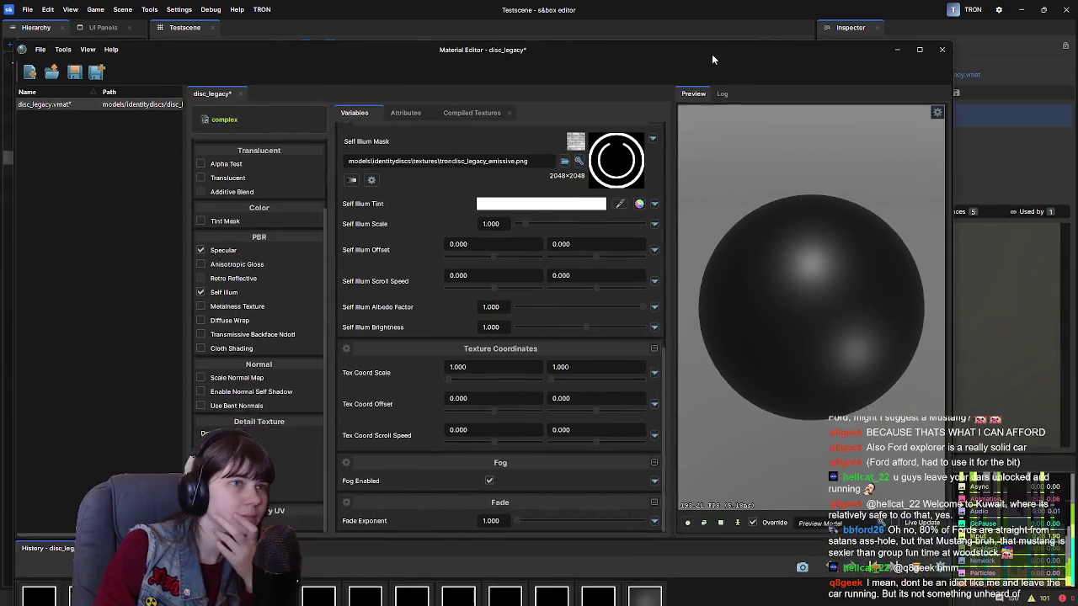
Drag the disc_legacy Material Editor window into position.
mouse_move(711, 59)
left_mouse_down()
mouse_move(830, 41)
mouse_move(783, 47)
left_mouse_up()
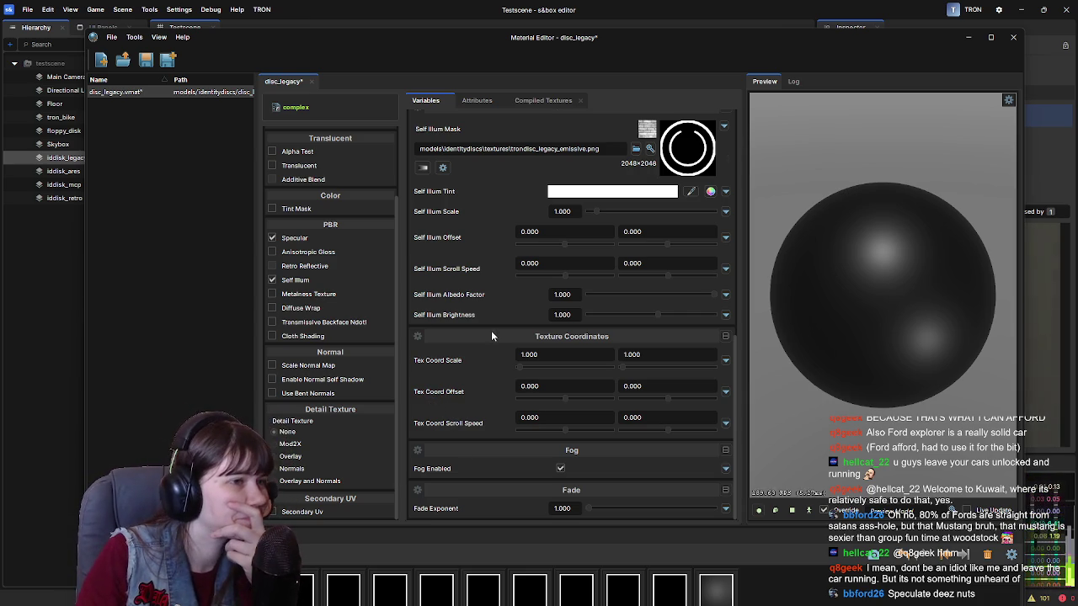
Try the Metalness Texture, Translucent and Tint Mask options on disc_legacy, turning them back off.
scroll(486, 311, "up", 5)
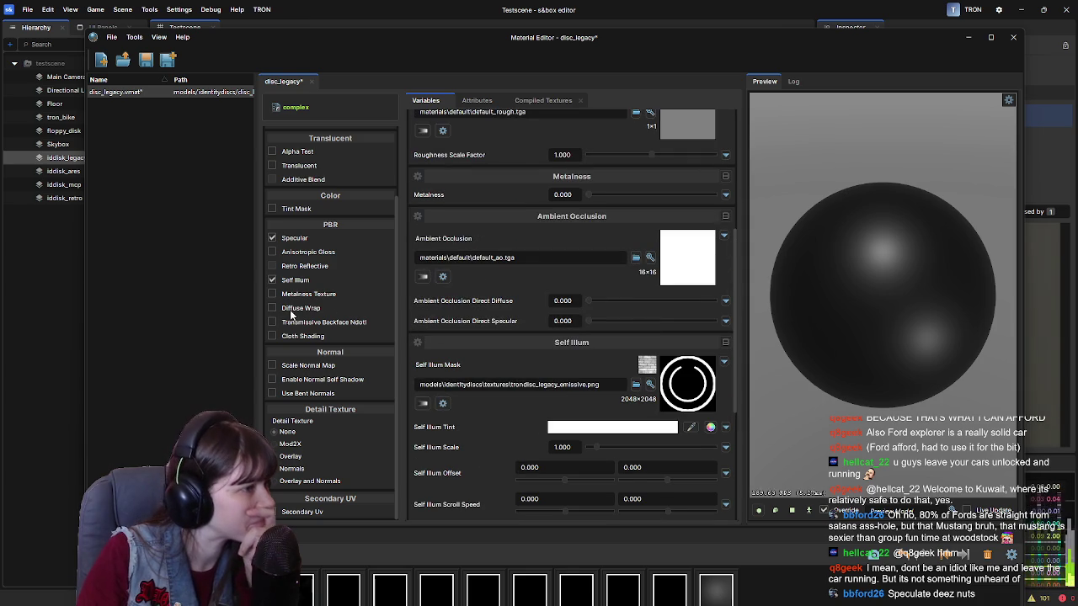
left_click(272, 294)
left_click(272, 293)
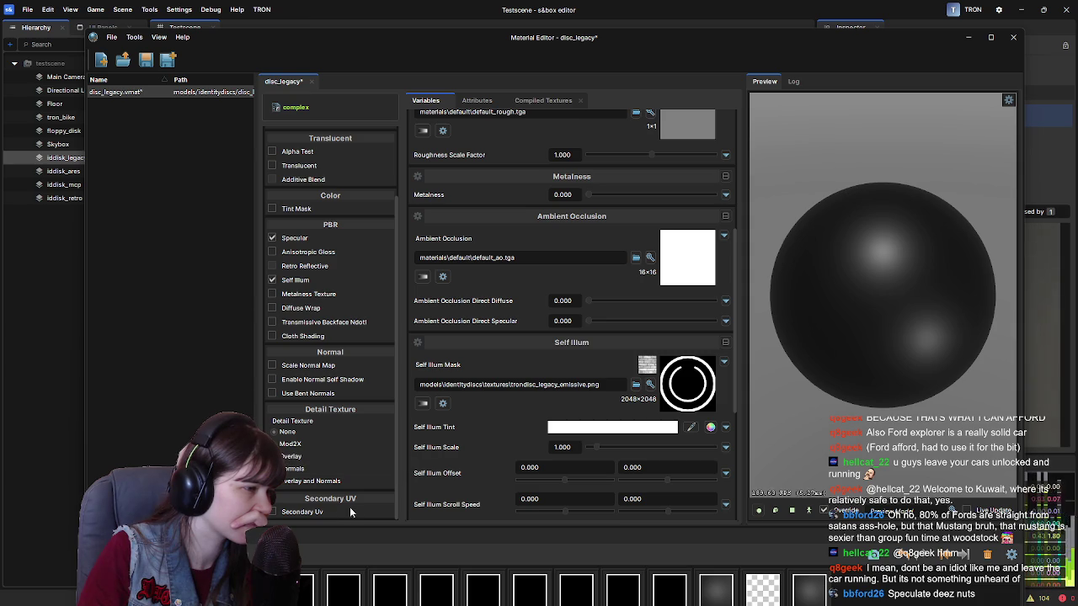
scroll(324, 340, "up", 2)
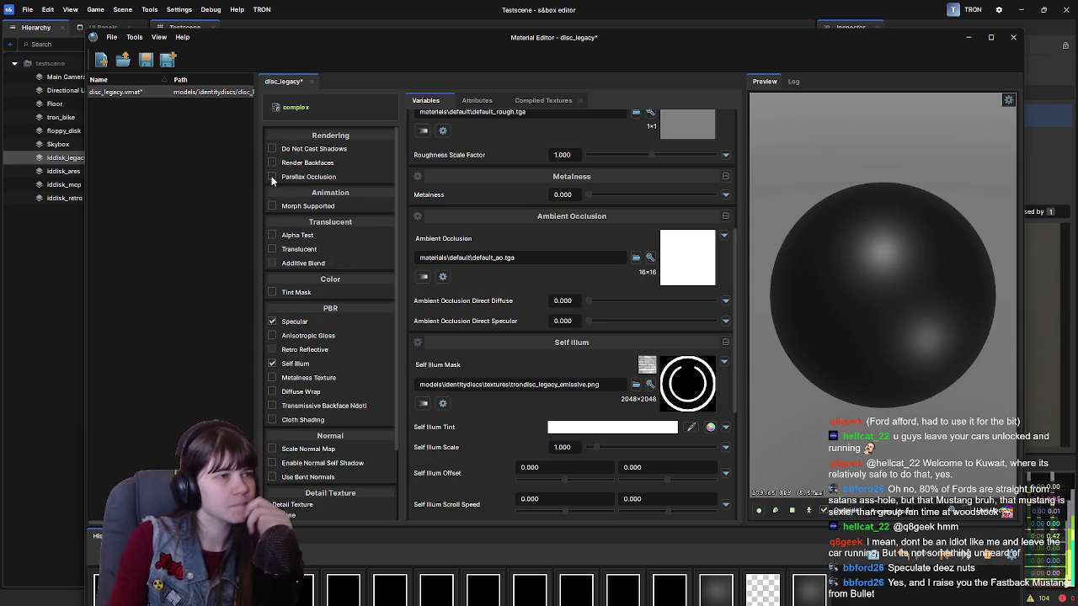
left_click(272, 250)
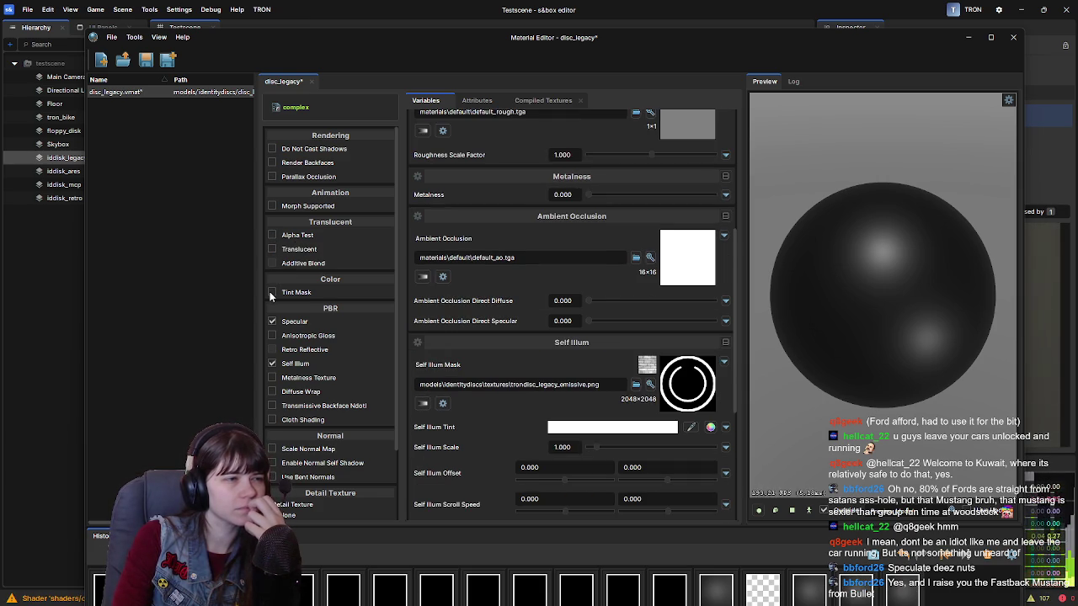
left_click(271, 293)
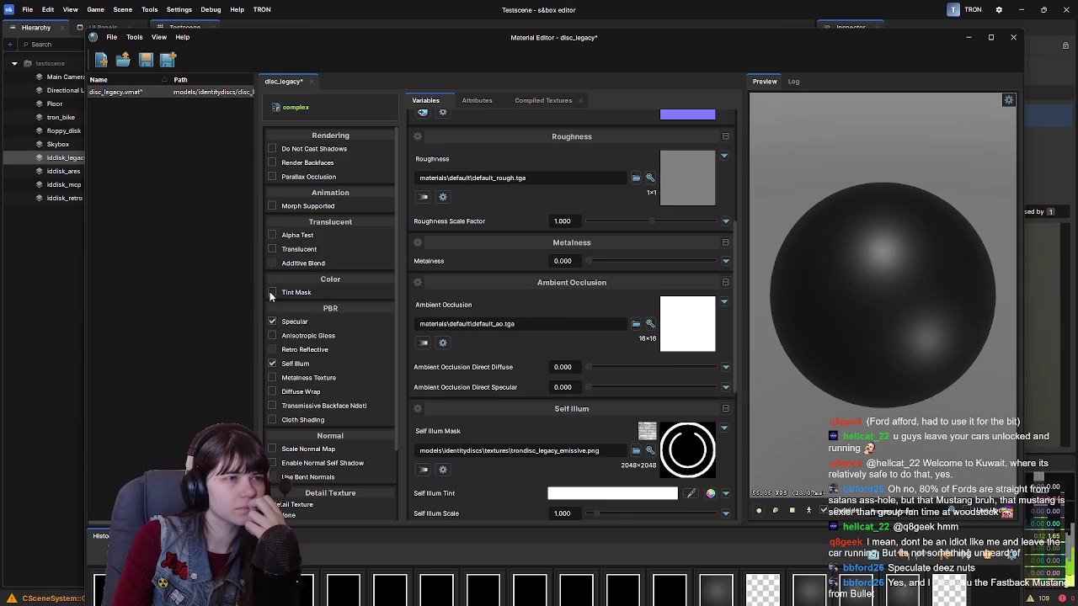
left_click(271, 293)
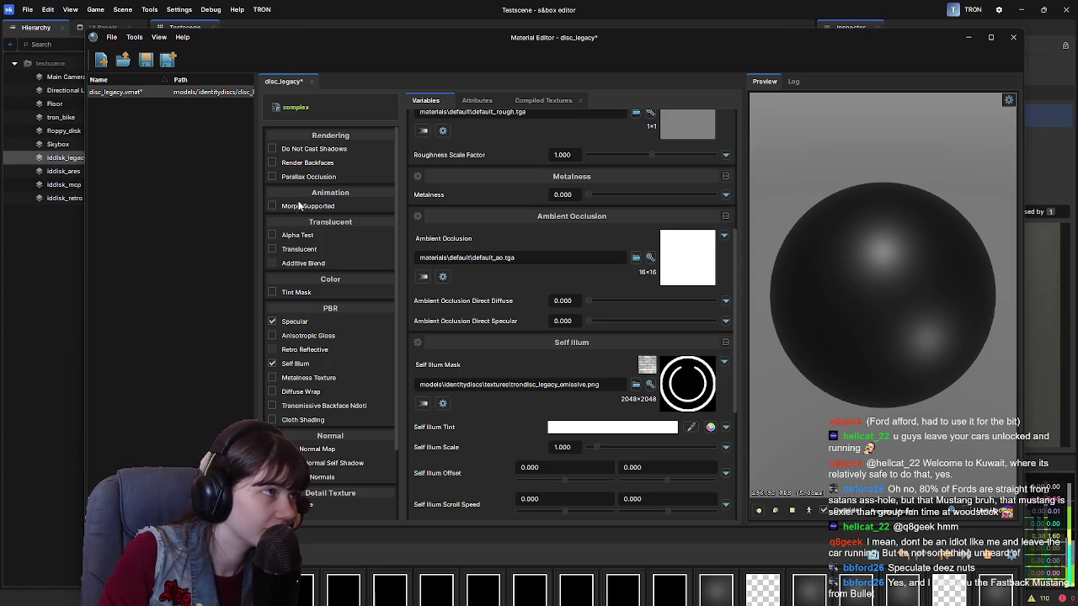
Save the disc_legacy material with Ctrl+S and switch to its Attributes view.
left_click_drag(416, 44, 415, 35)
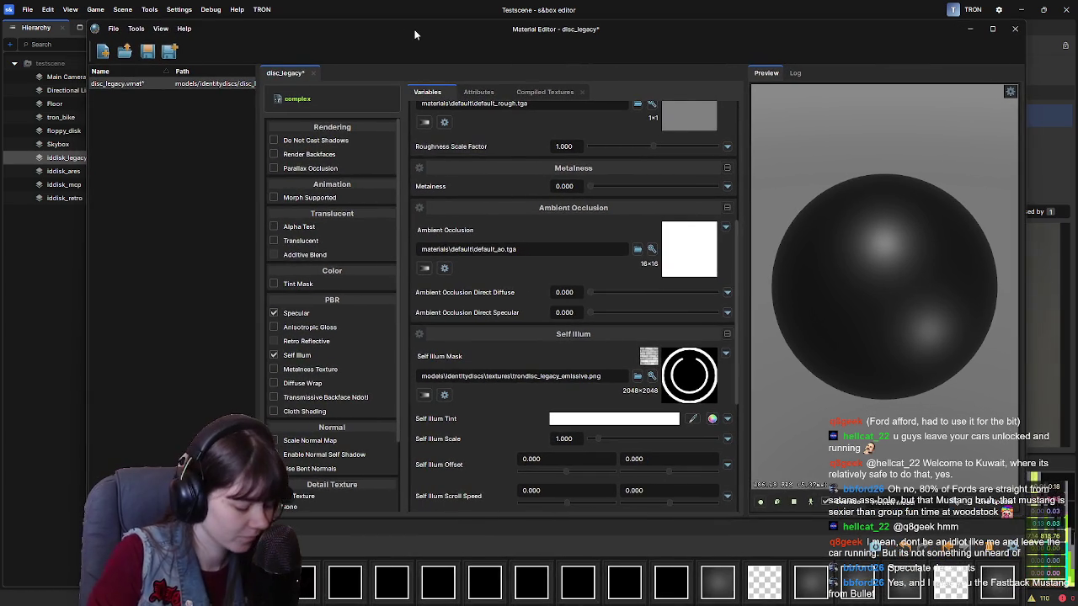
key("ctrl+s")
scroll(531, 362, "down", 5)
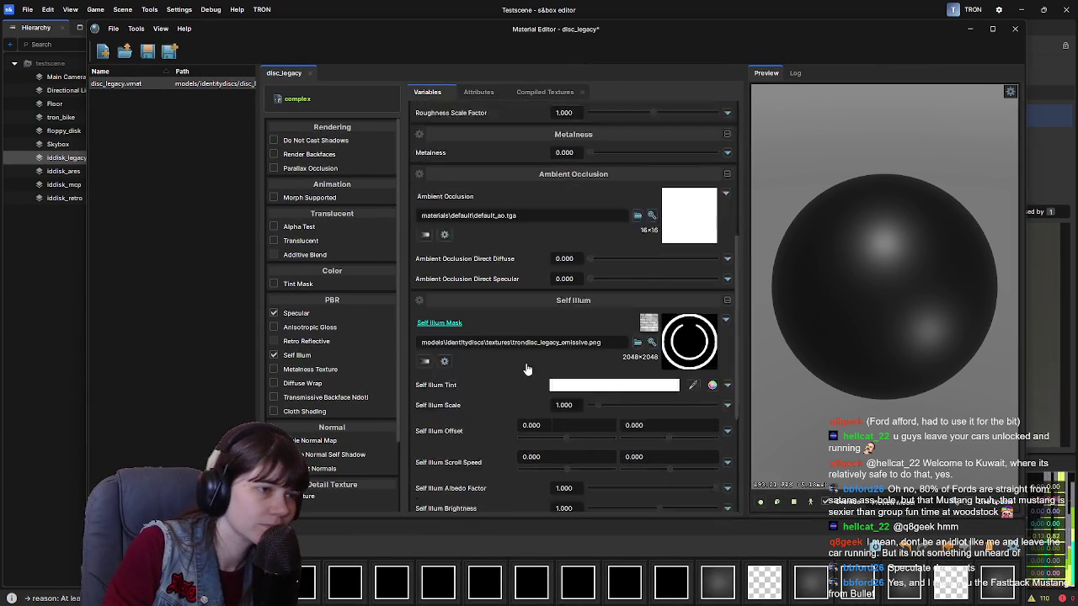
scroll(495, 376, "up", 8)
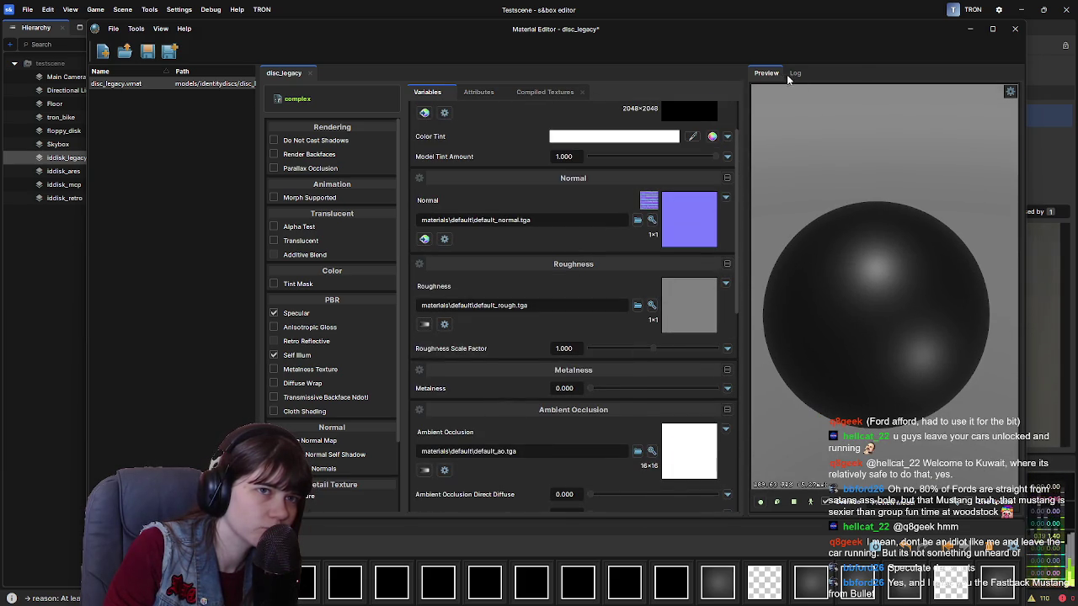
left_click(480, 93)
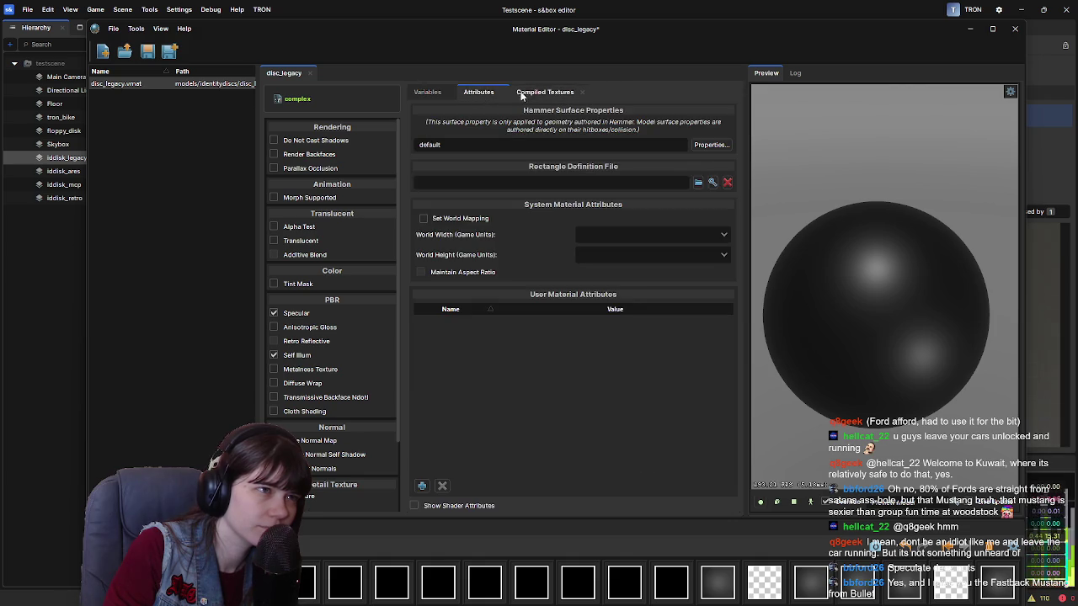
Review the Compiled Textures, then go back through Attributes to the Variables list.
left_click(539, 93)
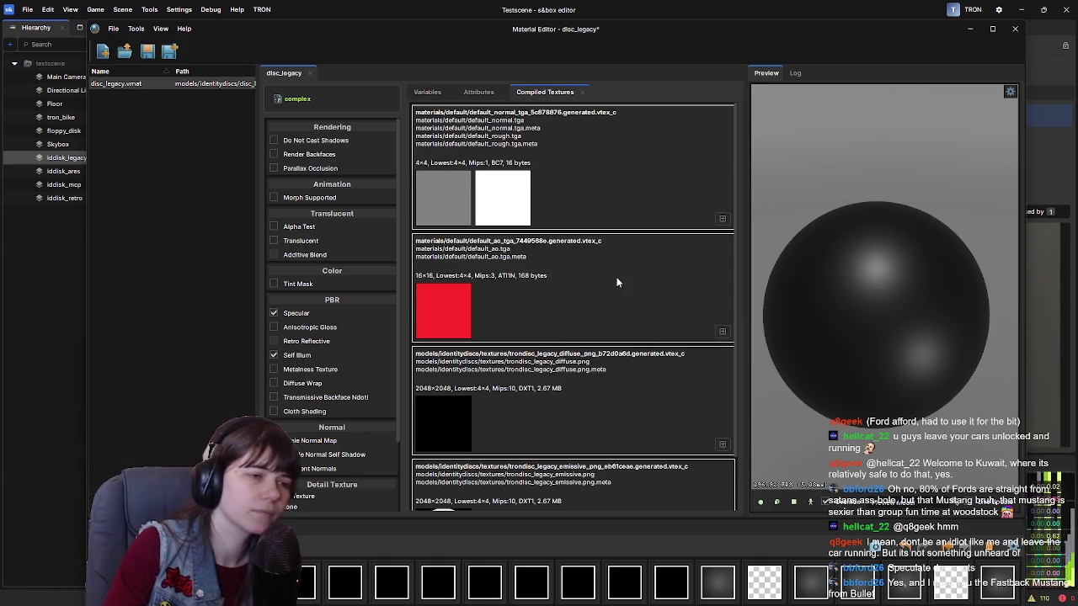
scroll(616, 282, "down", 1)
scroll(471, 219, "up", 1)
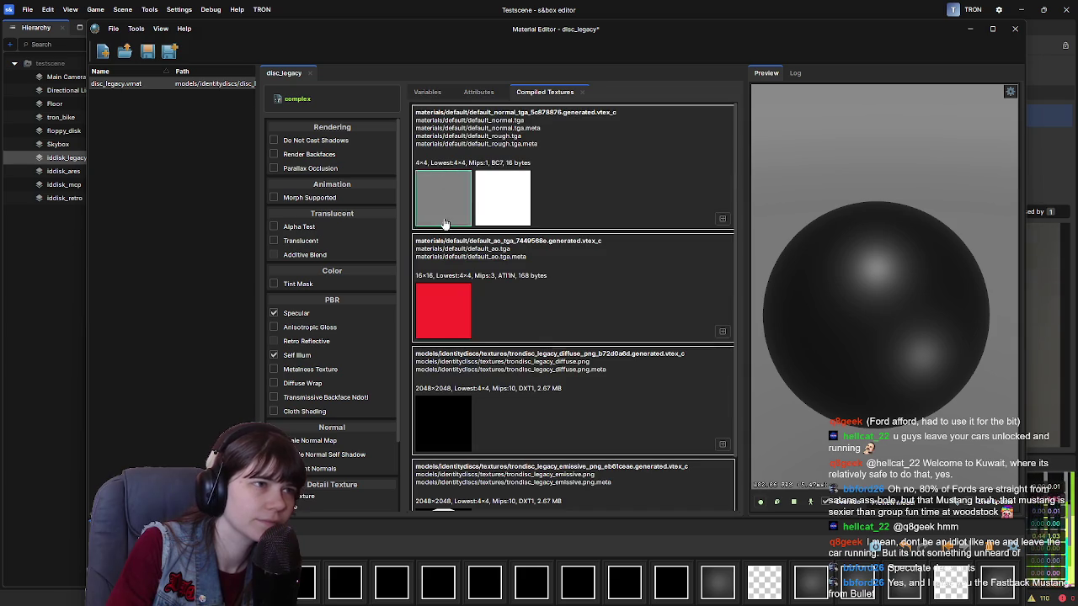
left_click(477, 93)
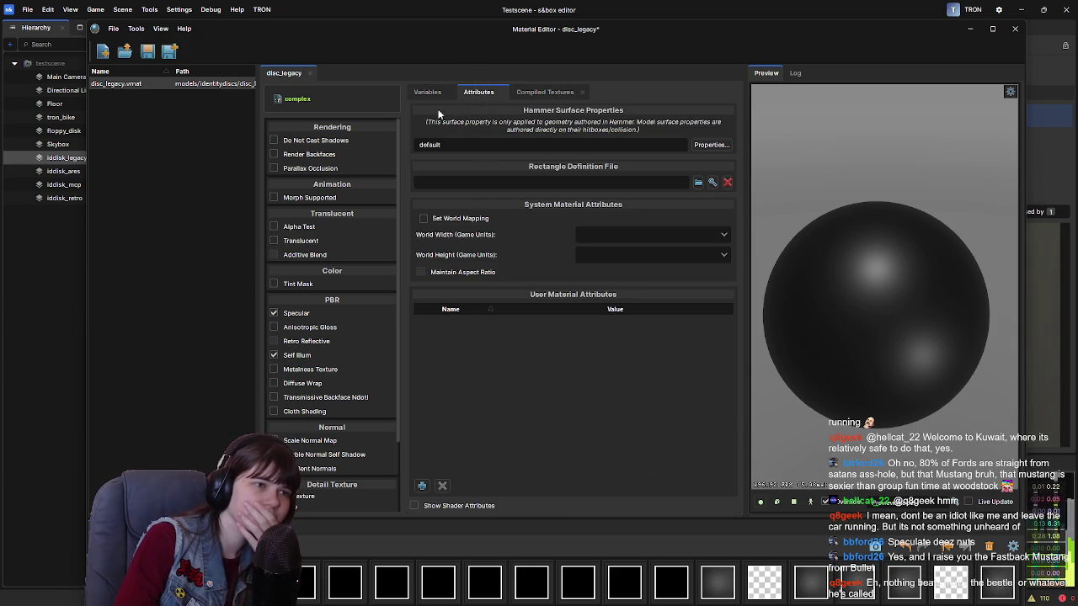
left_click(425, 93)
scroll(508, 235, "up", 1)
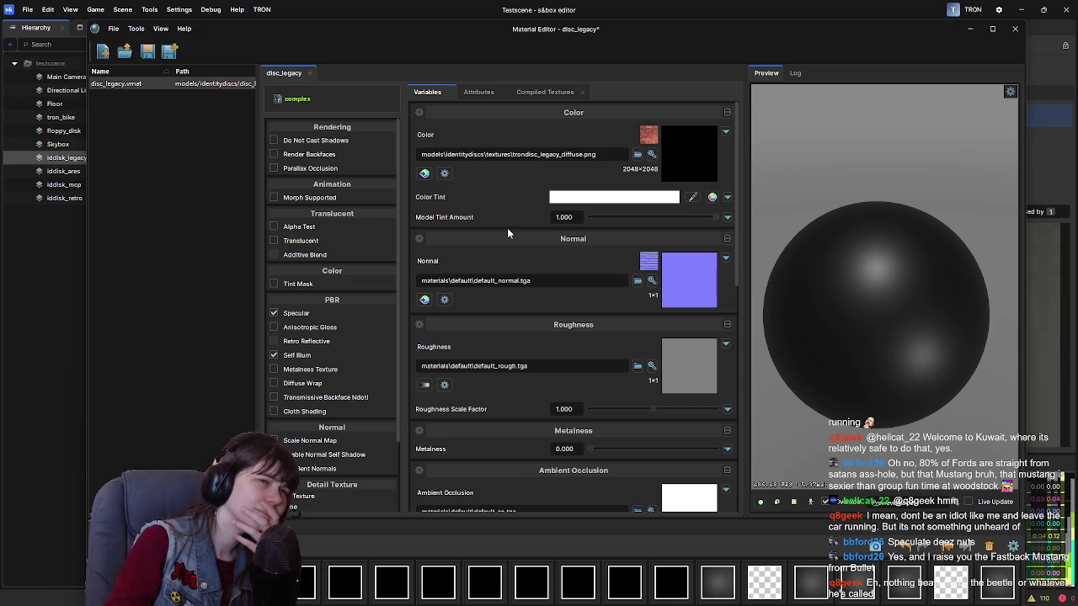
Reselect trondisc_legacy_diffuse.png as the Color texture and drag the Material Editor off screen.
scroll(537, 364, "down", 4)
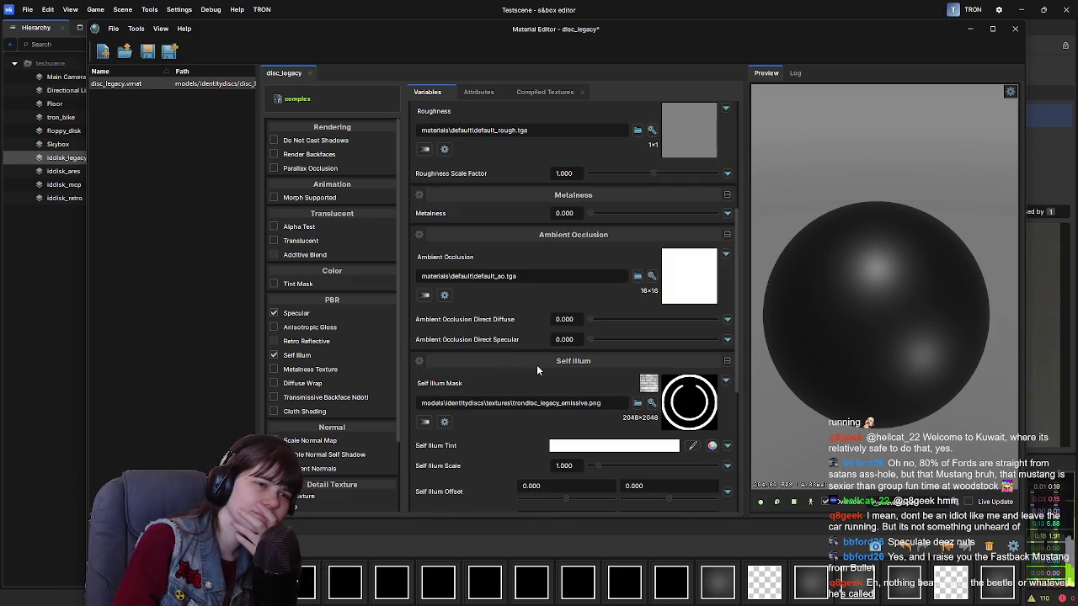
scroll(536, 365, "up", 4)
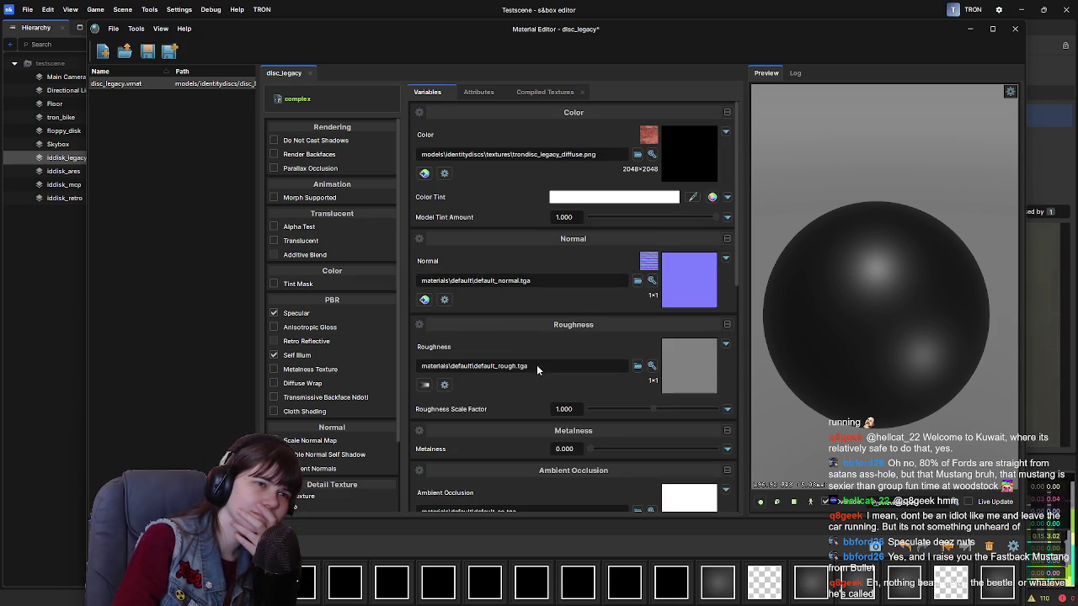
left_click(638, 154)
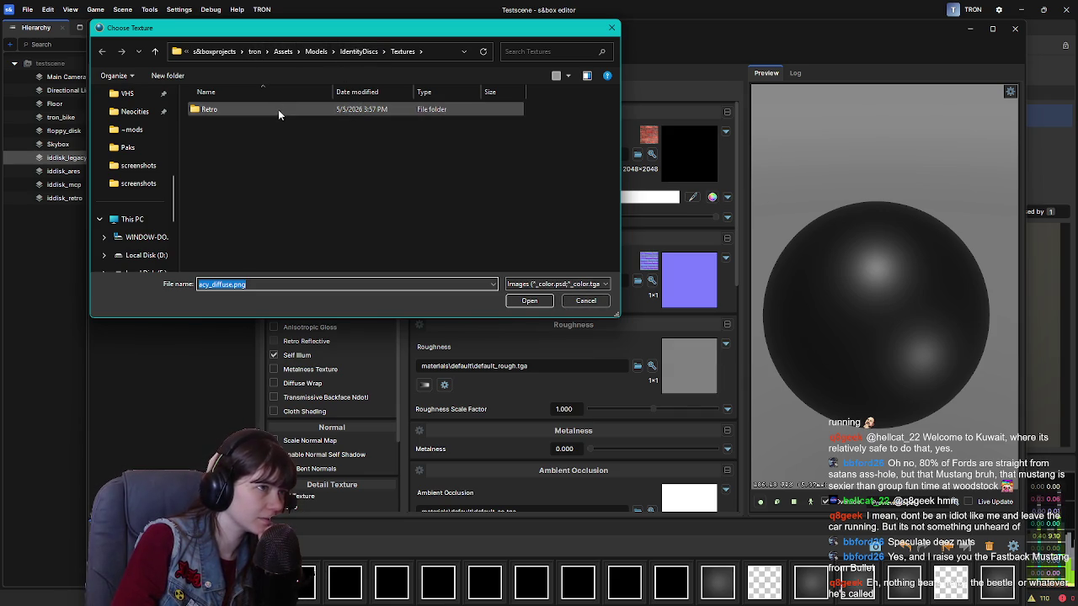
left_click(529, 306)
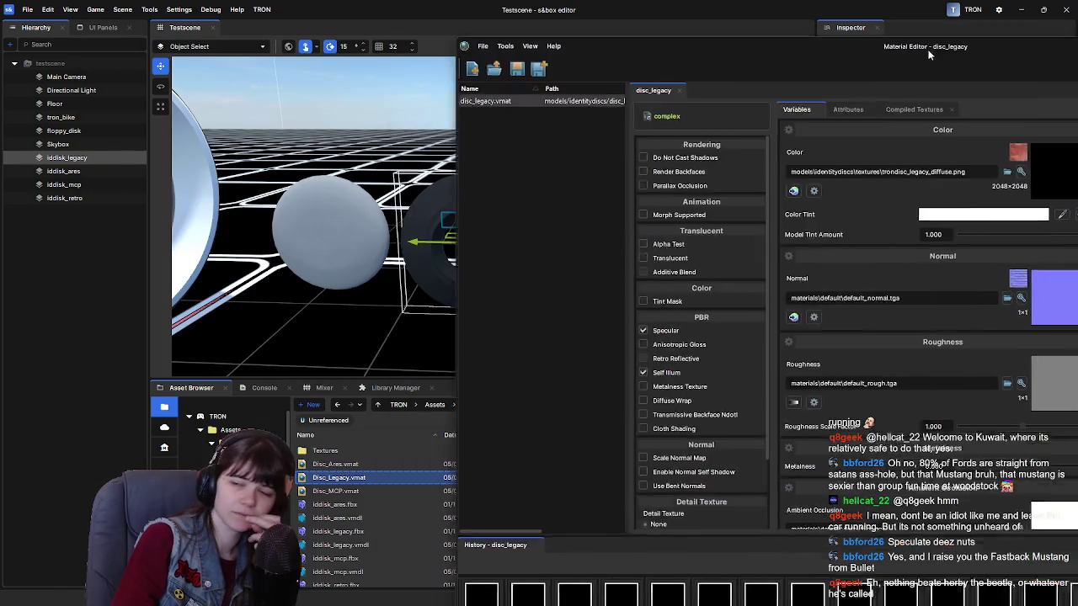
left_click_drag(539, 29, 1076, 41)
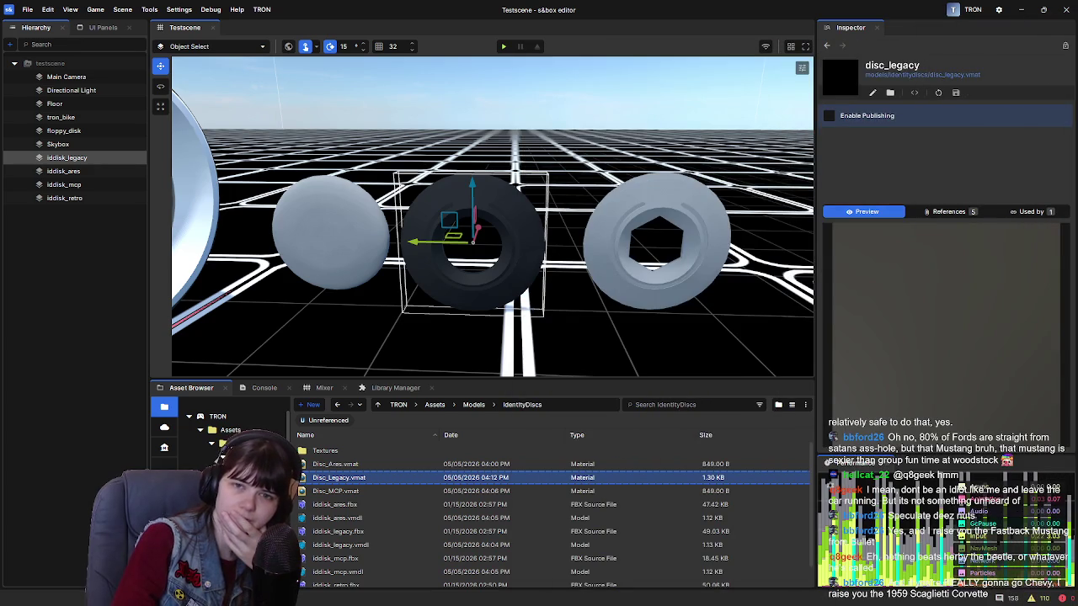
Open the IdentityDiscs Textures folder and select TRONDisc_legacy.png.
double_click(354, 452)
left_click(377, 492)
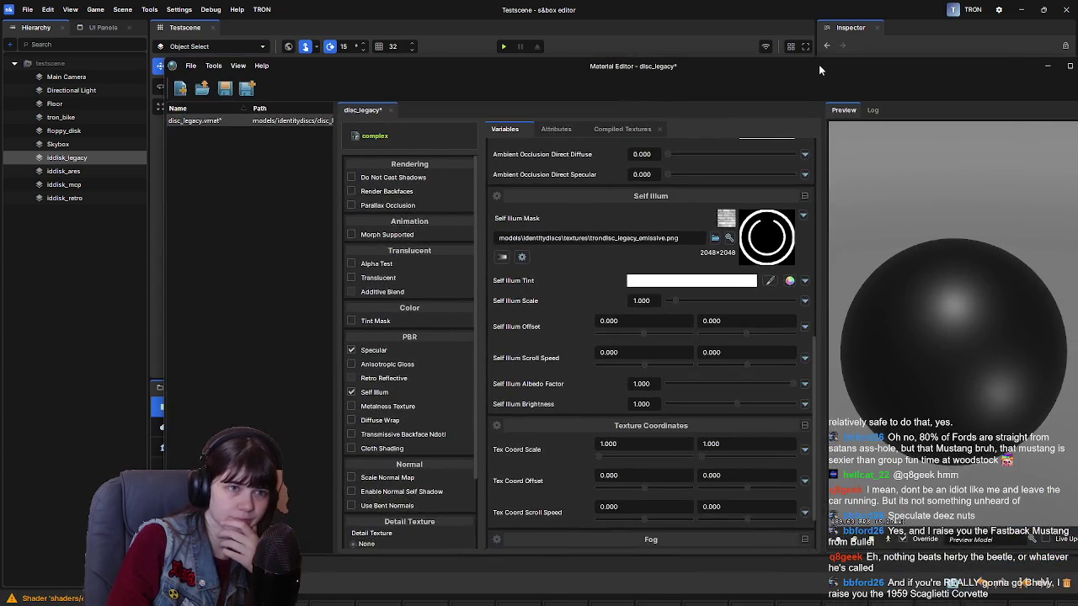
Scroll the variables to the top and close the disc_legacy Material Editor.
scroll(495, 311, "up", 10)
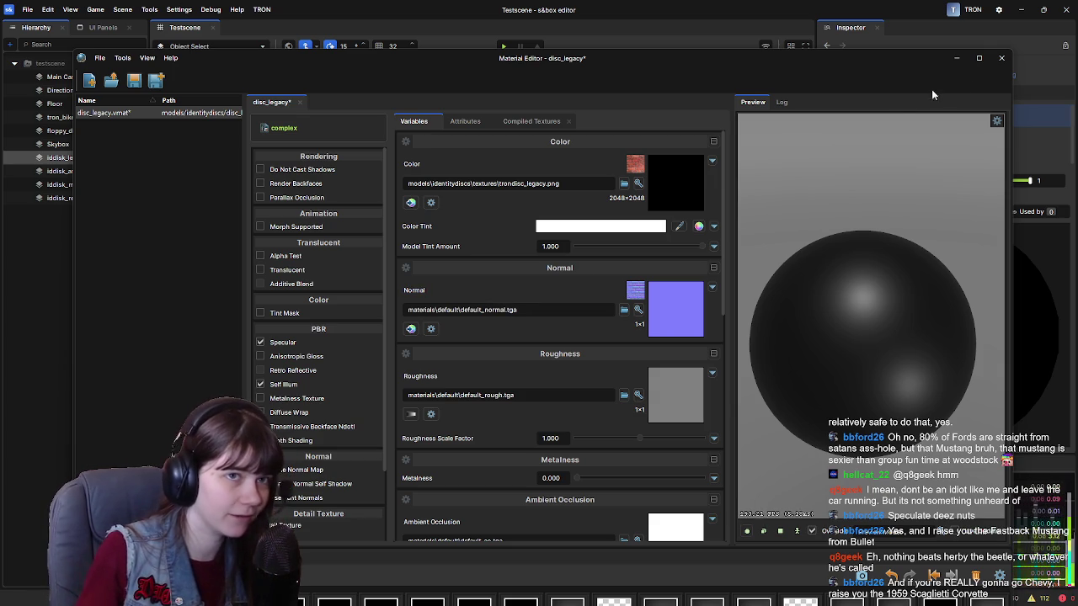
left_click_drag(911, 57, 915, 40)
left_click(1011, 41)
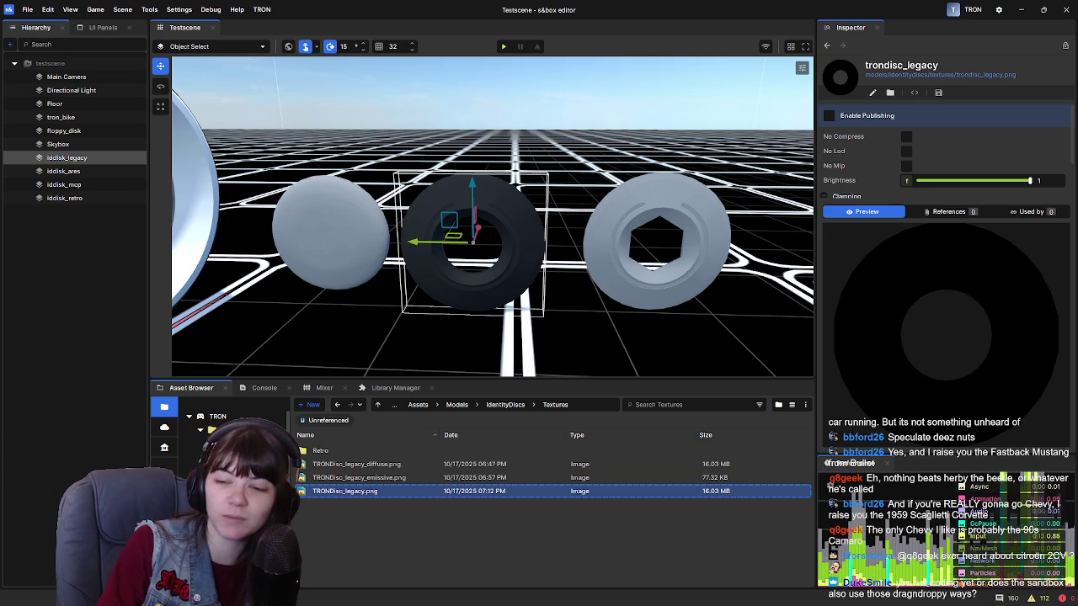
Switch with Alt+Tab to Chrome showing the 1959 scaglietti corvette image results.
key("alt+Tab")
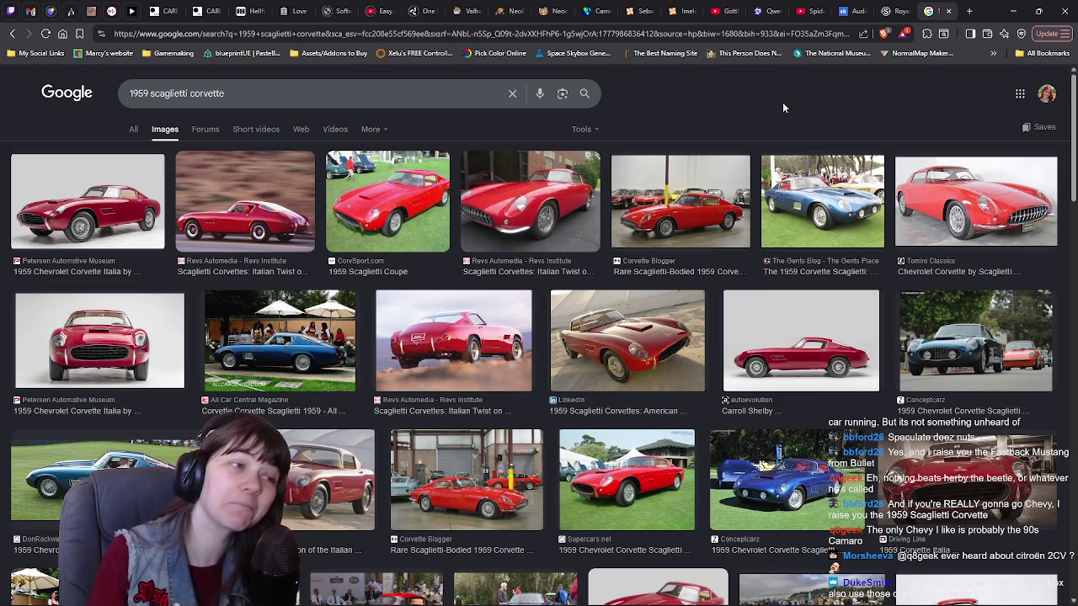
Clear the corvette query from the Google search box and minimize Chrome.
left_click(511, 95)
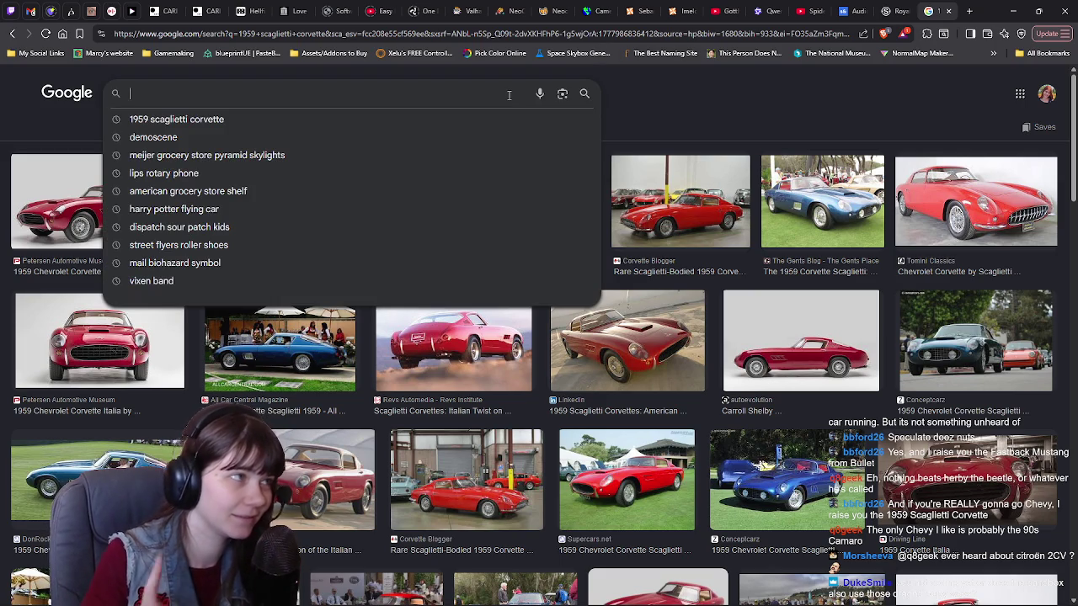
left_click(752, 94)
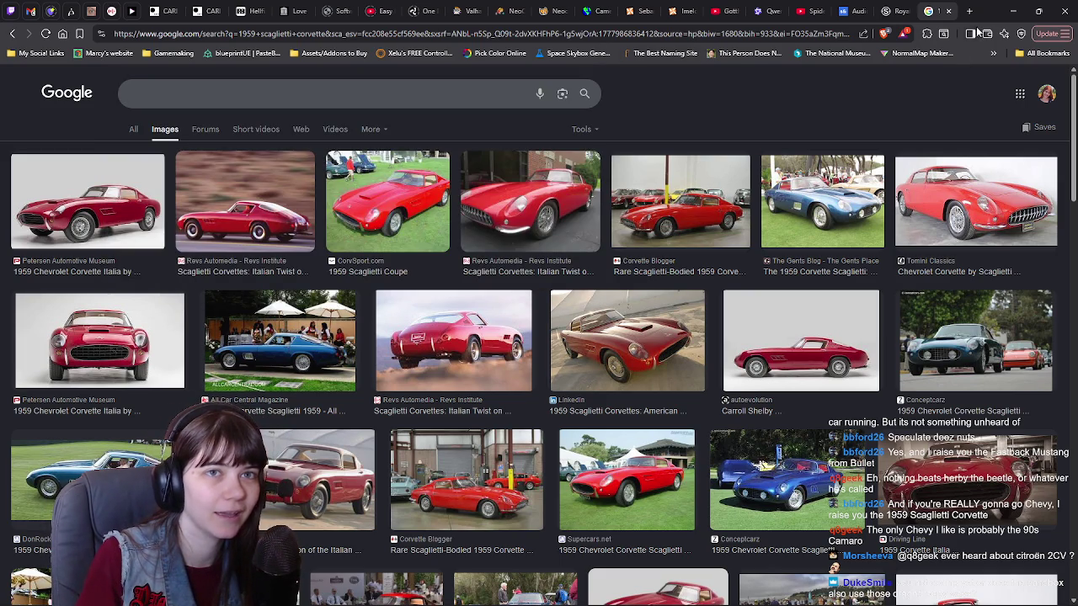
left_click(1012, 11)
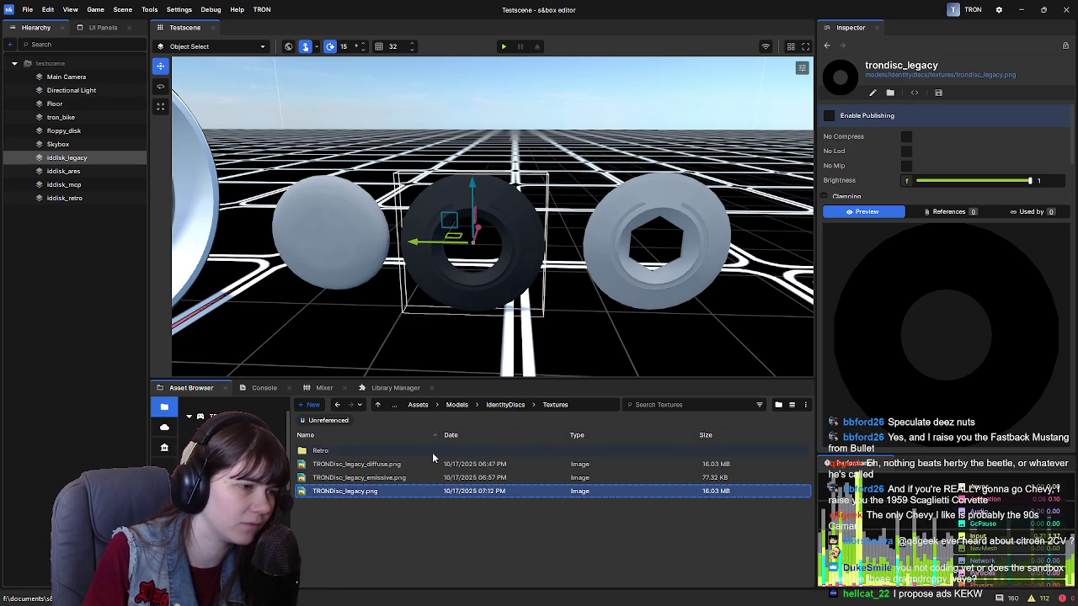
Open the Retro folder and preview its asymetrical and rings diffuse and emissive textures.
double_click(432, 452)
left_click(434, 452)
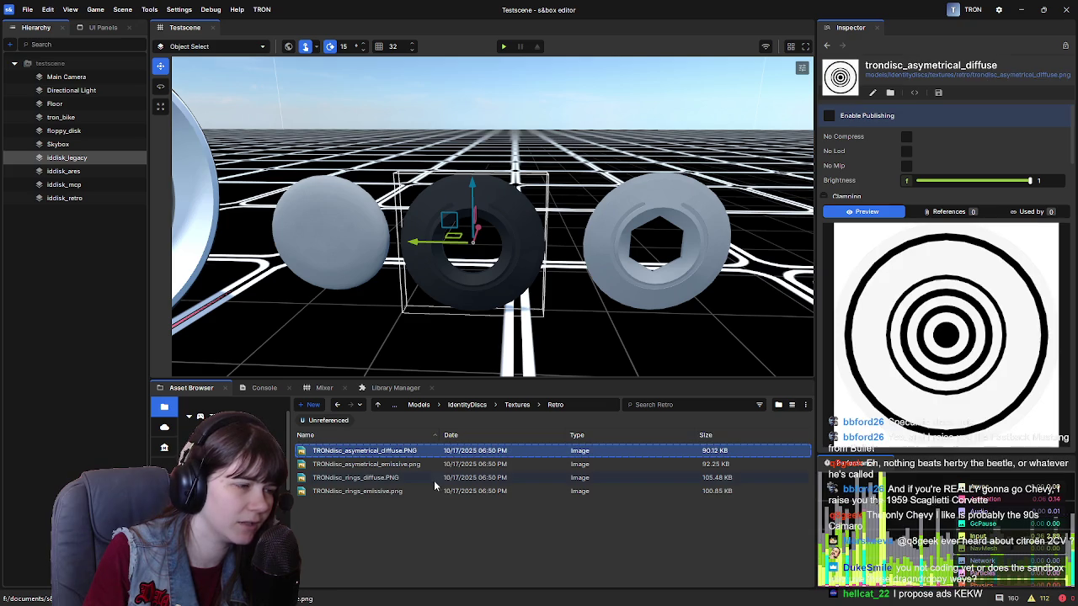
left_click(432, 478)
left_click(431, 492)
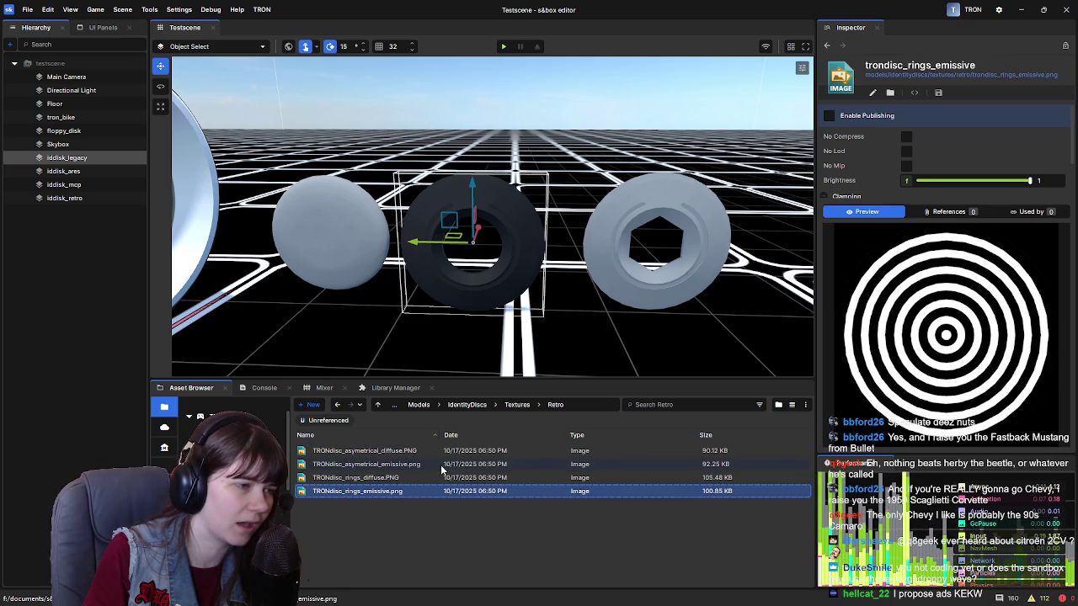
left_click(441, 466)
Go back up to IdentityDiscs and inspect the Disc_MCP, Disc_Ares and Disc_Legacy materials.
left_click(516, 405)
left_click(505, 404)
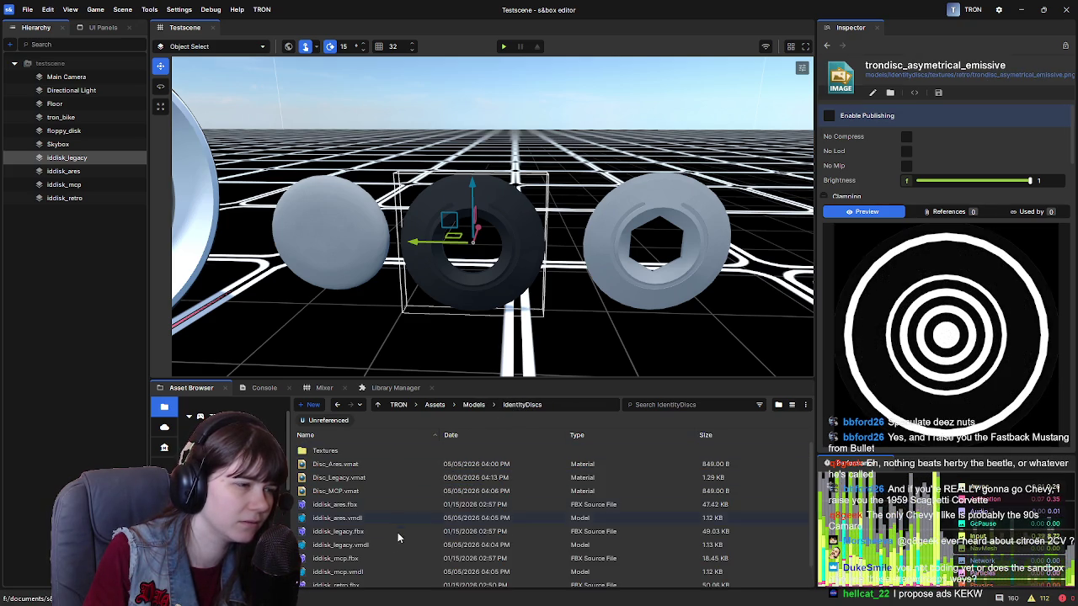
scroll(375, 478, "down", 1)
left_click(373, 466)
scroll(373, 454, "up", 1)
left_click(371, 464)
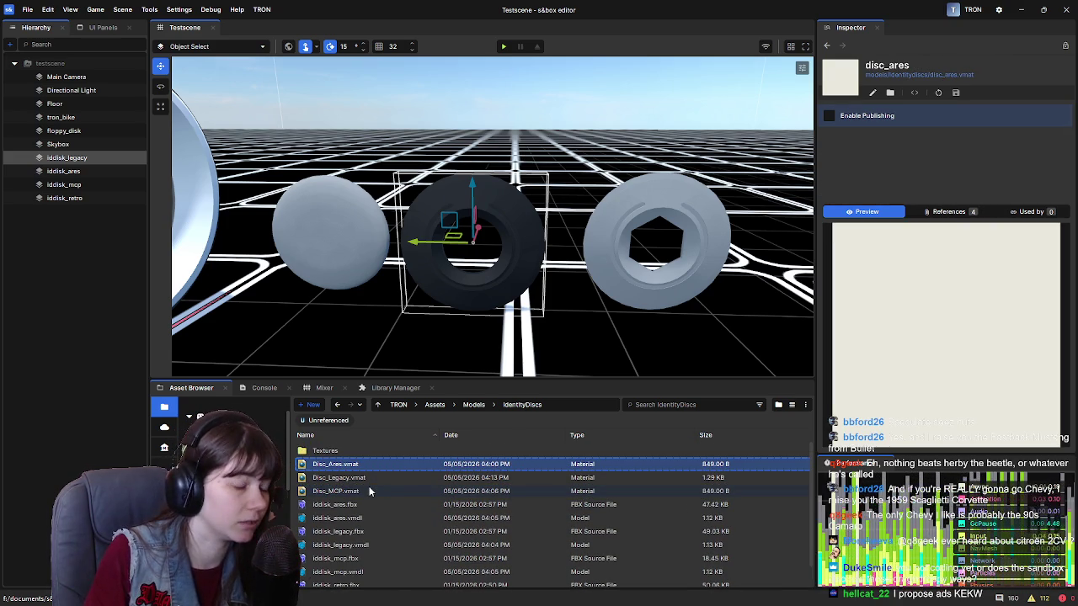
key("Down")
left_click(372, 465)
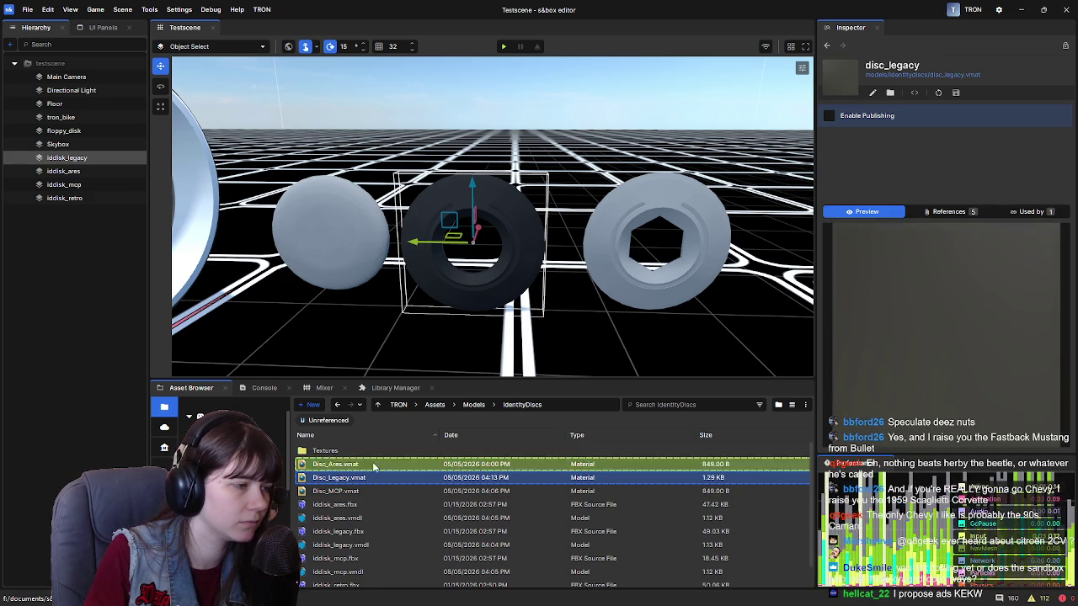
scroll(377, 483, "down", 1)
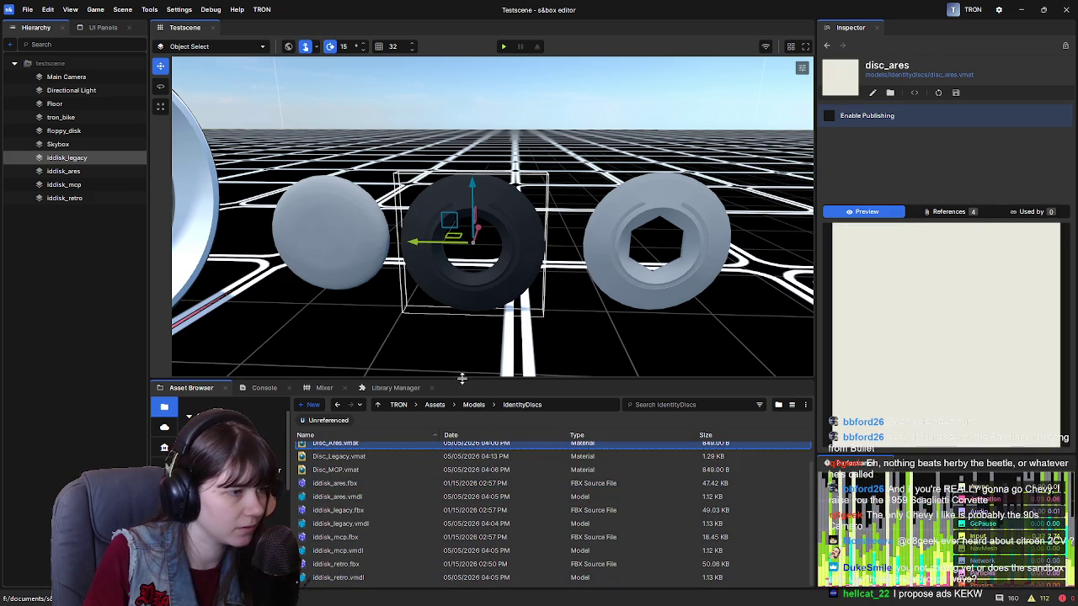
Add a new material named Disc_Retro via New > Material, move its editor aside, and open Textures.
left_click_drag(464, 379, 460, 316)
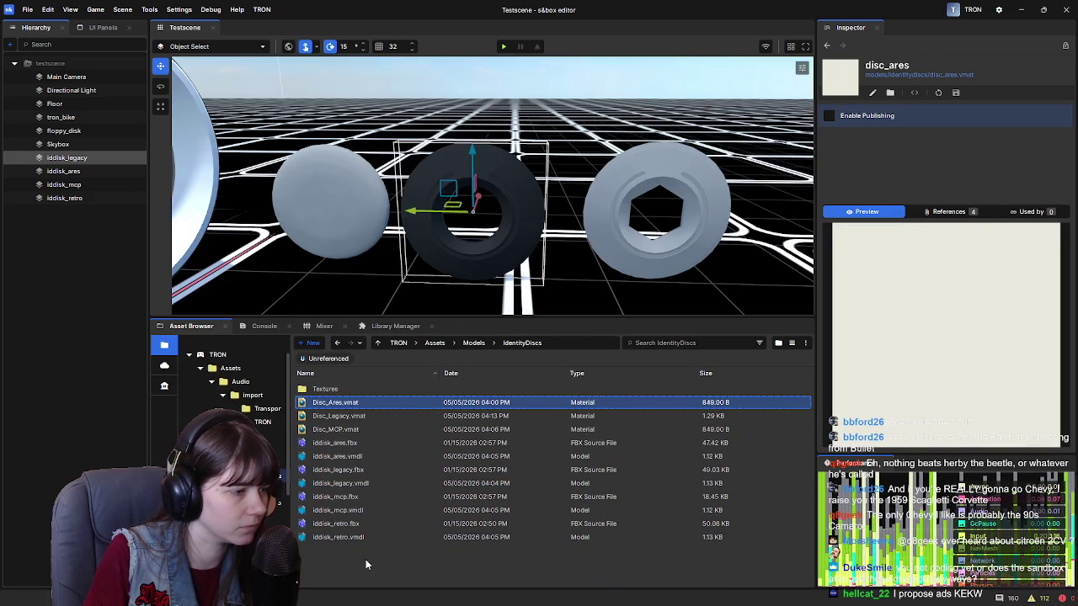
right_click(353, 556)
mouse_move(441, 559)
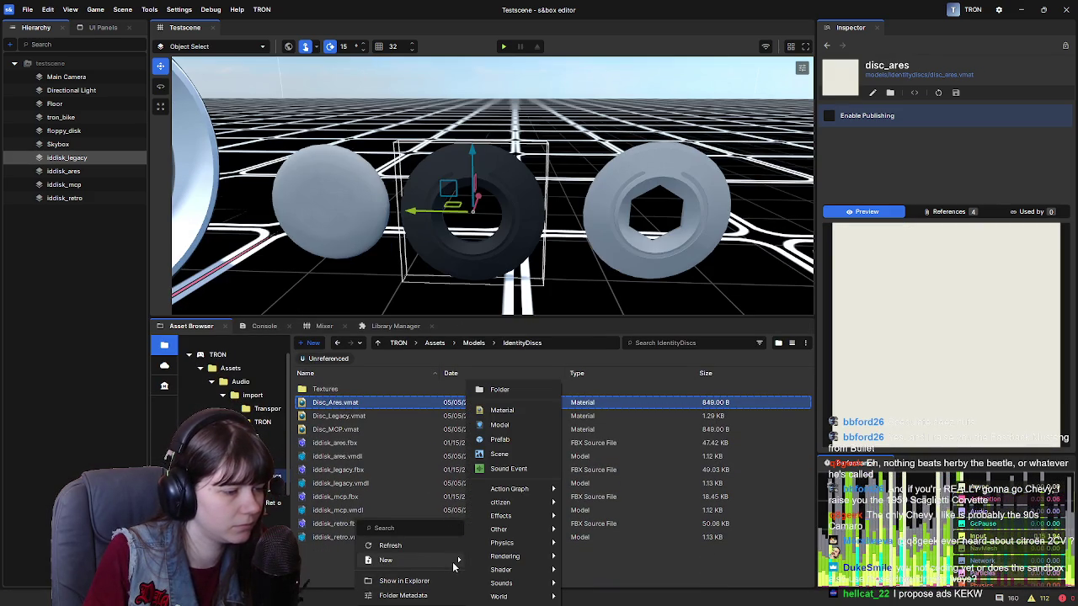
left_click(526, 406)
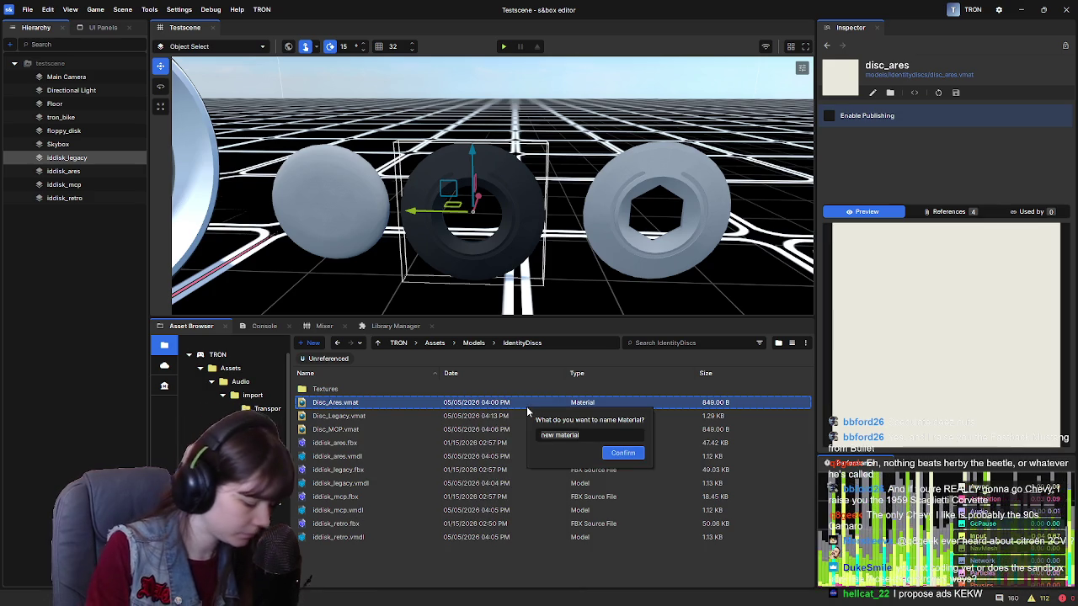
type("Disc_Retro")
key("Return")
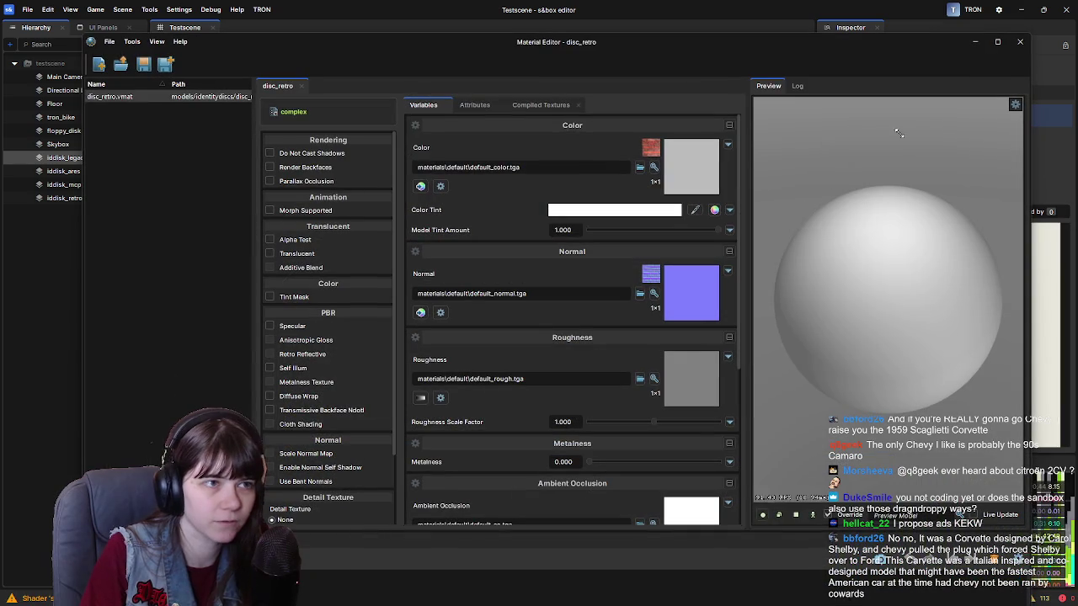
left_click_drag(718, 57, 1077, 57)
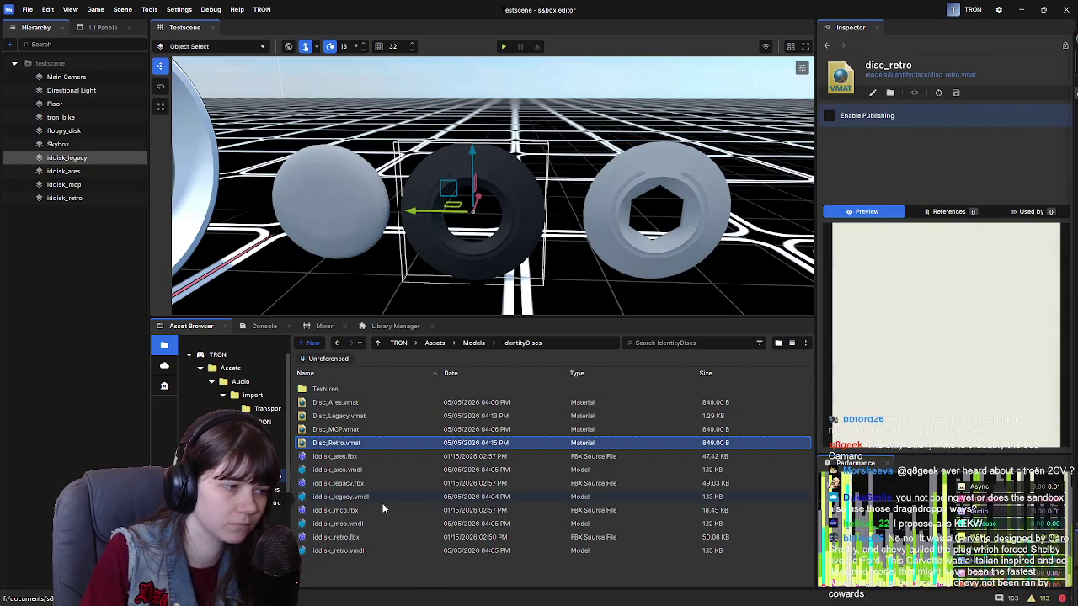
double_click(360, 387)
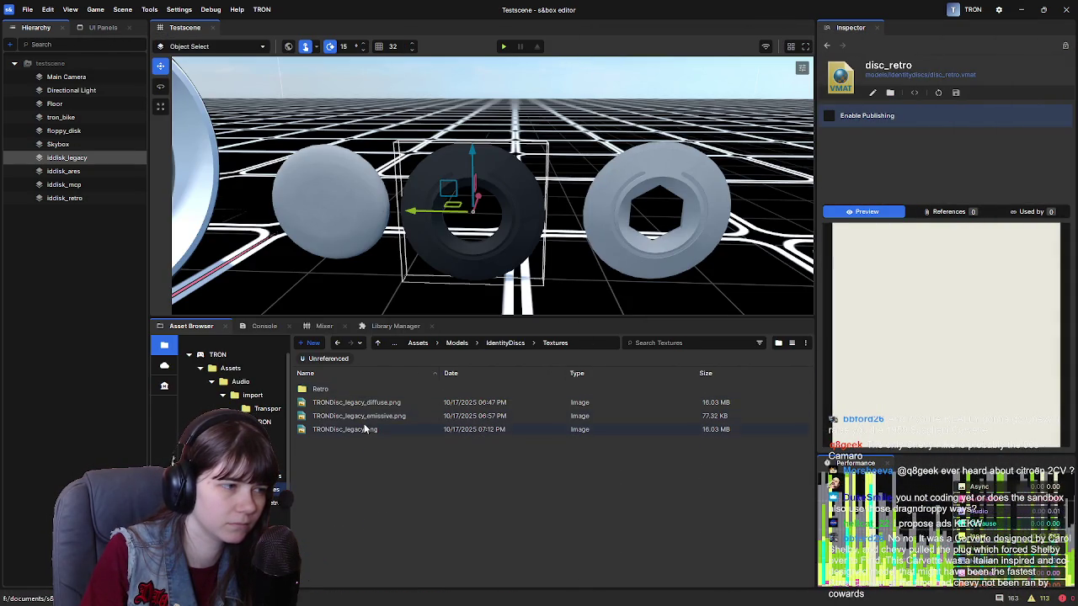
Open the Retro folder and compare the asymetrical and rings diffuse and emissive textures, ending on trondisc_asymetrical_emissive.
double_click(371, 390)
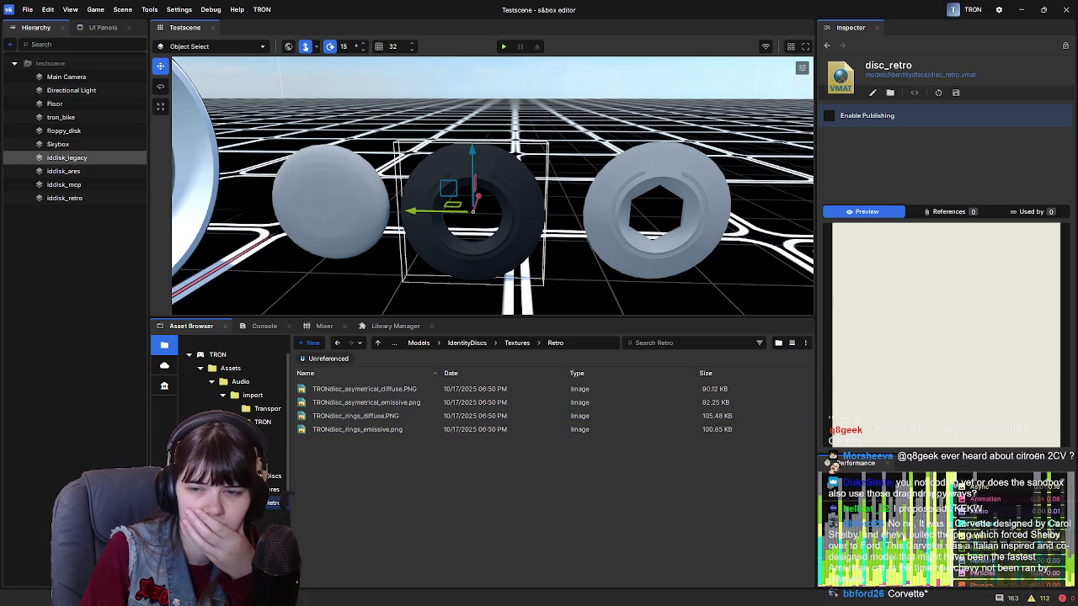
left_click(353, 388)
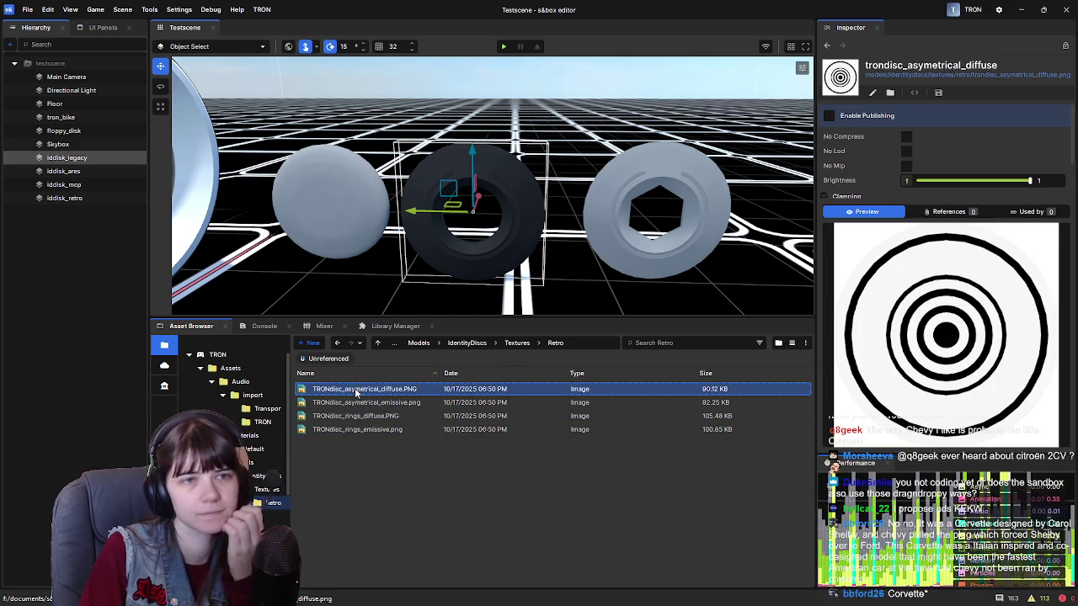
left_click(395, 401)
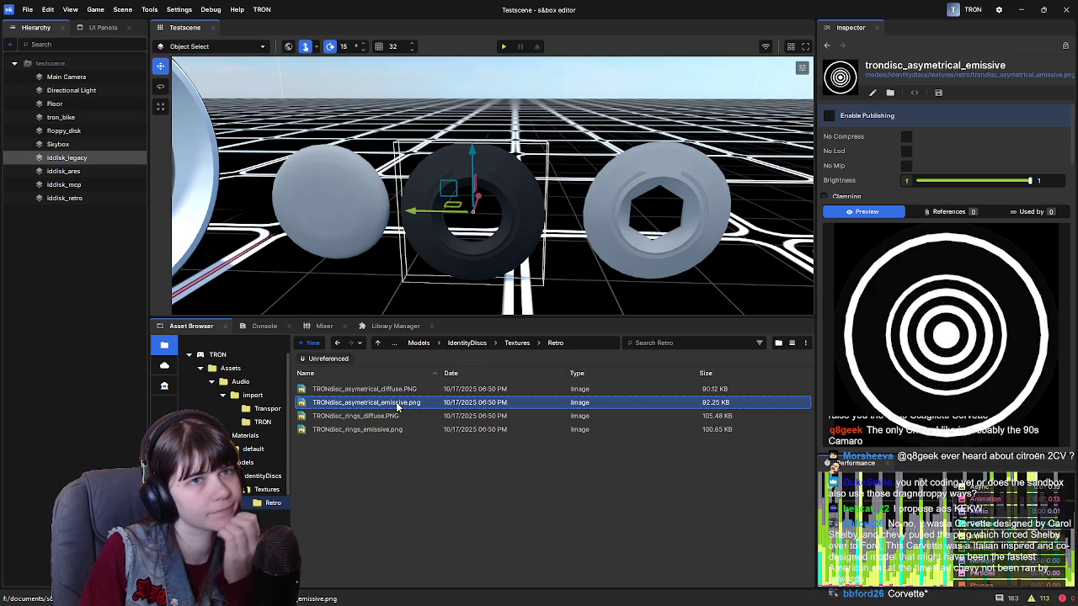
left_click(380, 393)
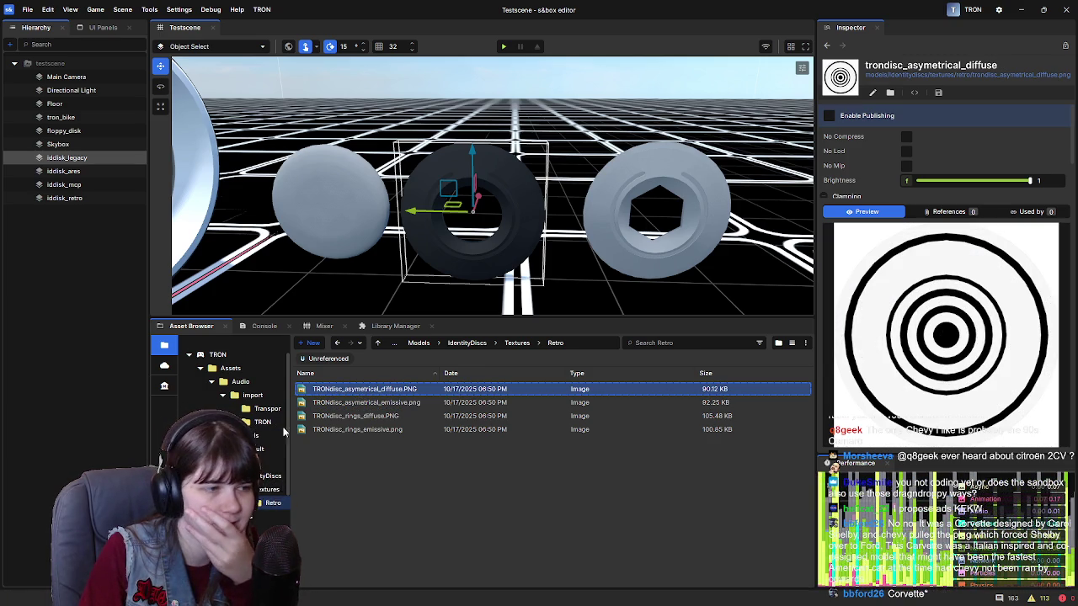
left_click(404, 418)
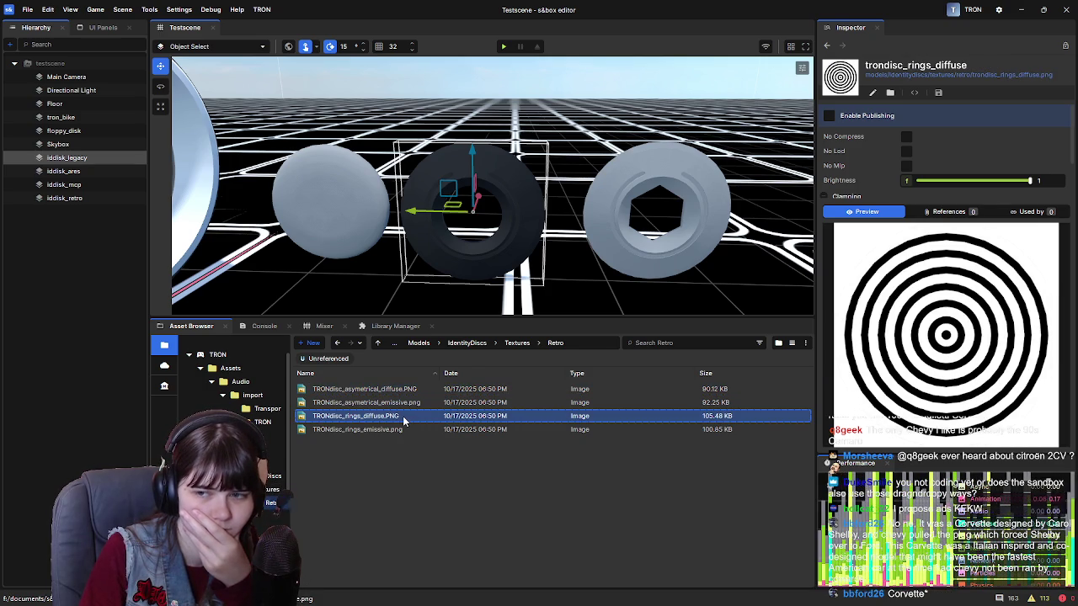
left_click(407, 408)
left_click(405, 416)
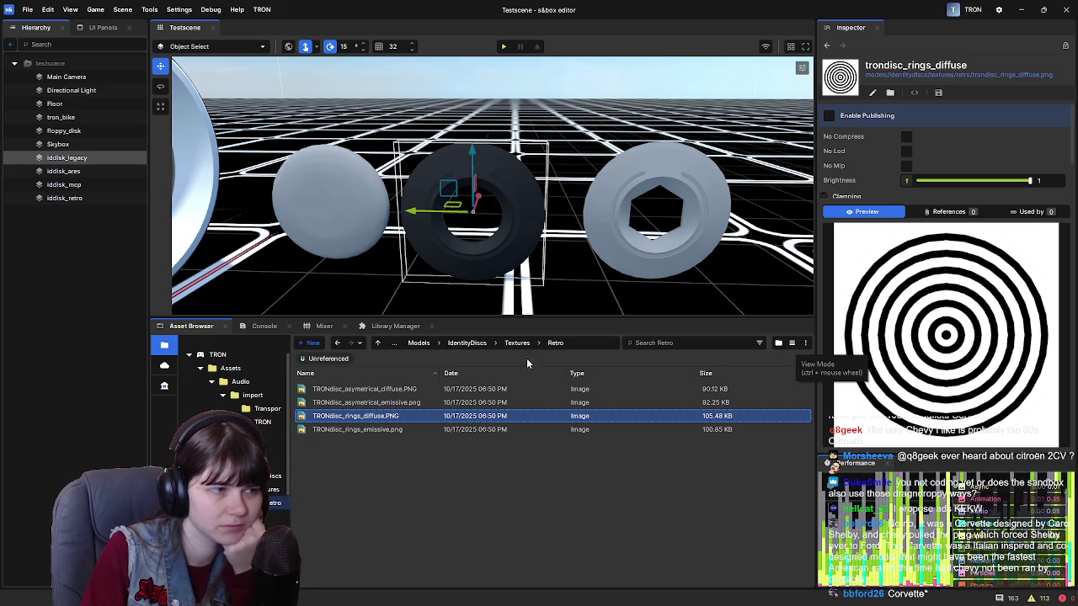
left_click(783, 402)
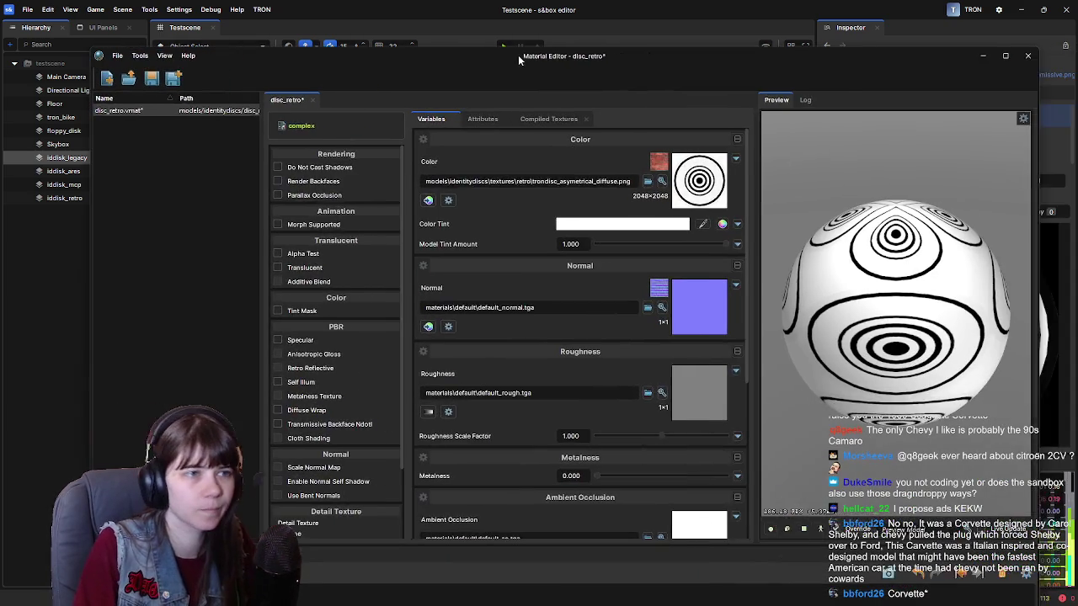
Close the disc_retro material editor and drag Disc_Retro.vmat onto iddisk_retro's Materials slot.
left_click_drag(517, 55, 528, 48)
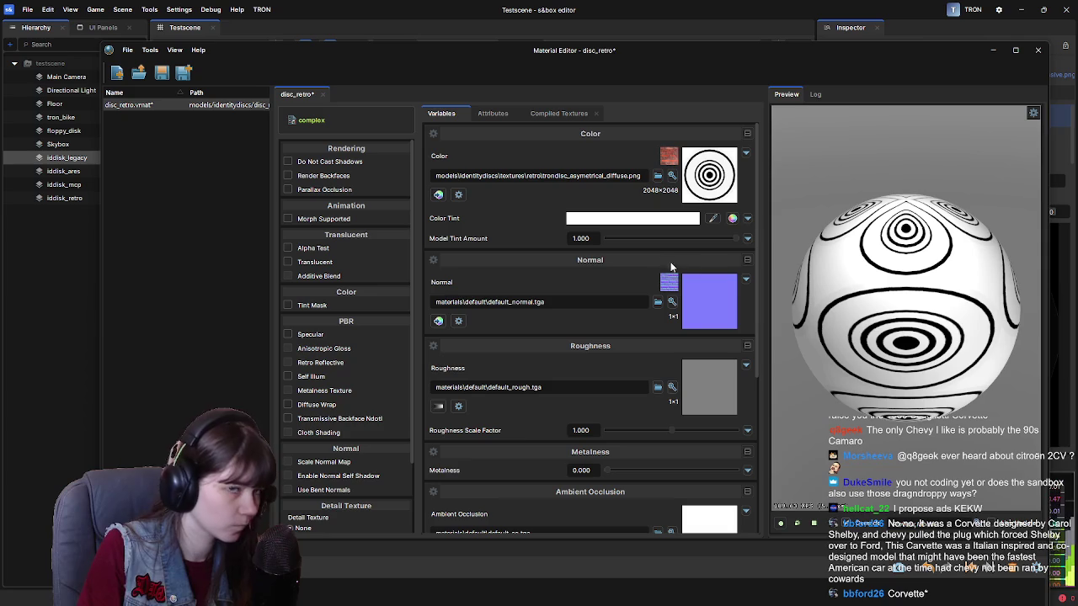
left_click(1041, 51)
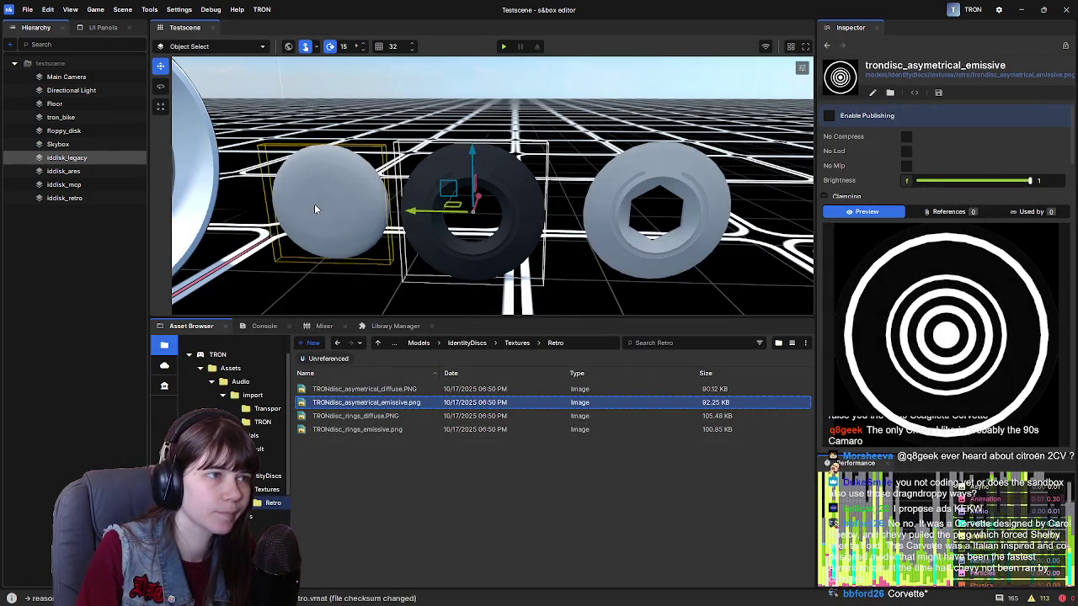
left_click(337, 204)
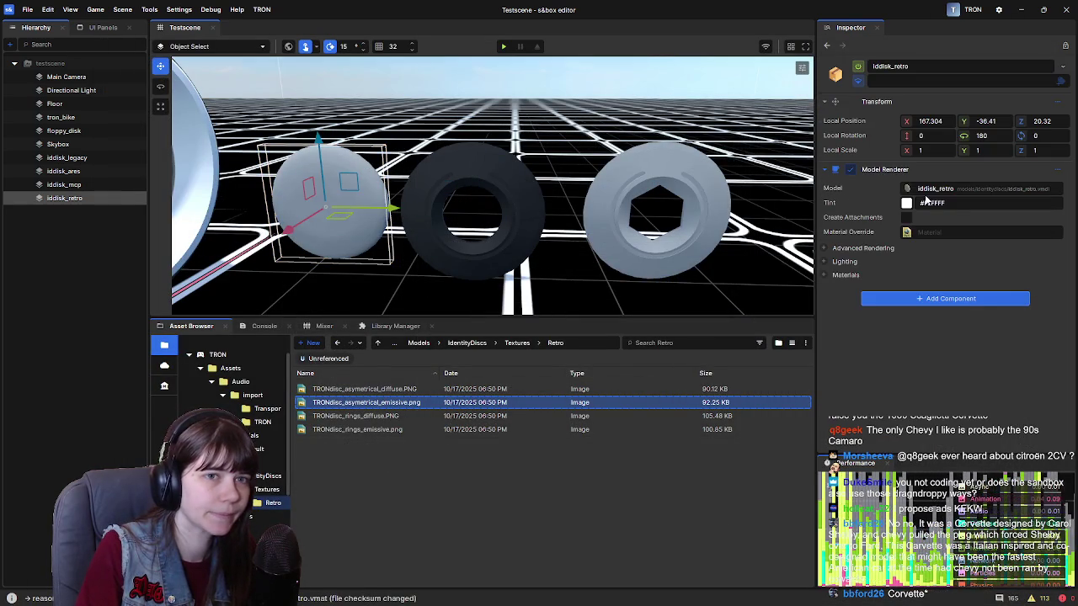
left_click(844, 274)
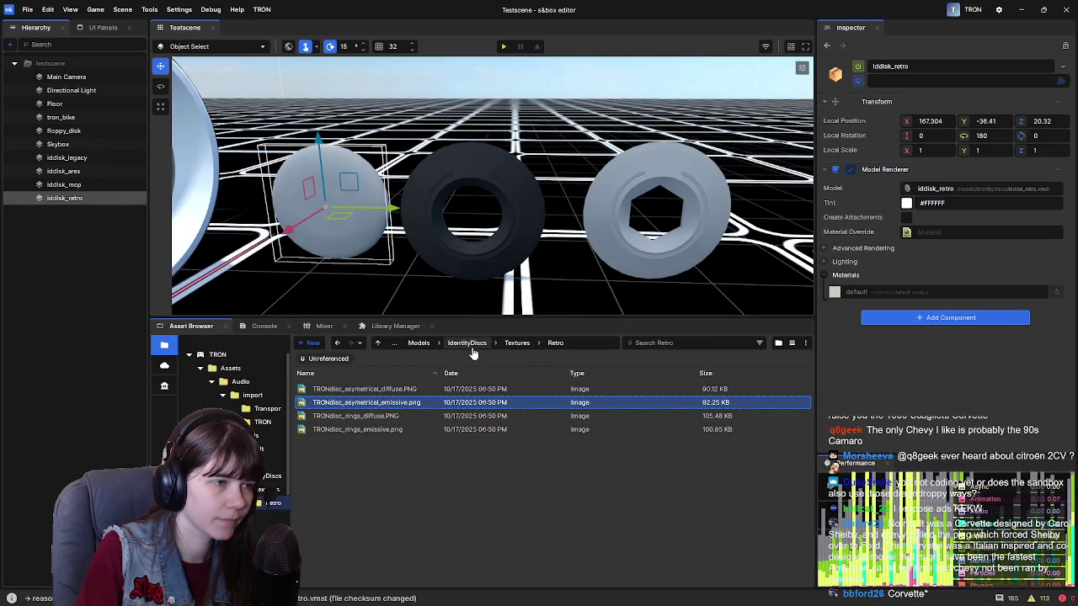
left_click(464, 343)
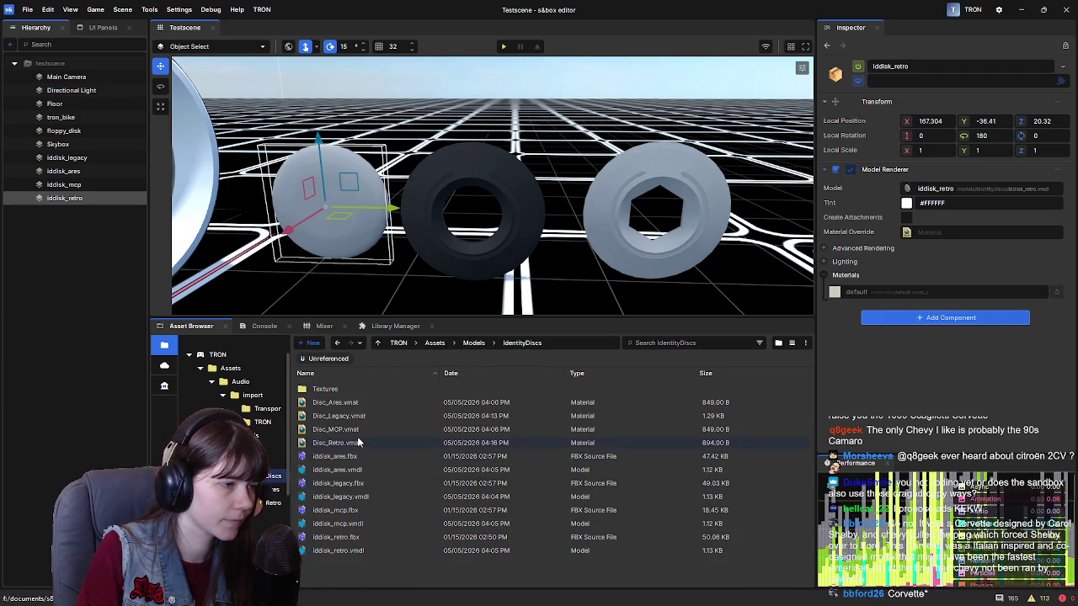
mouse_move(357, 443)
left_mouse_down()
mouse_move(900, 271)
mouse_move(896, 292)
left_mouse_up()
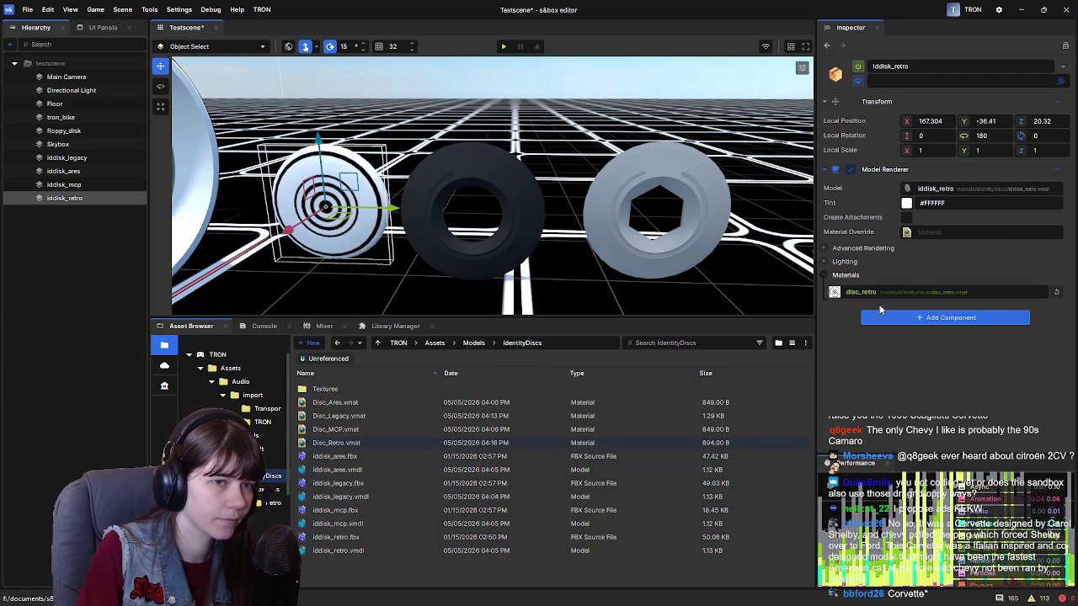
left_click(825, 275)
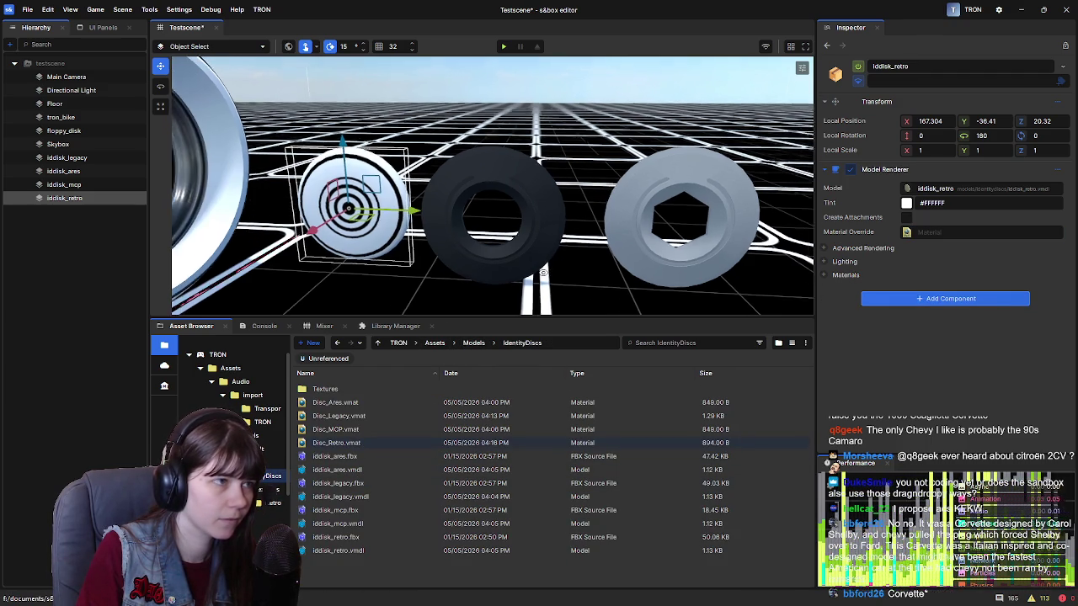
left_click(543, 253)
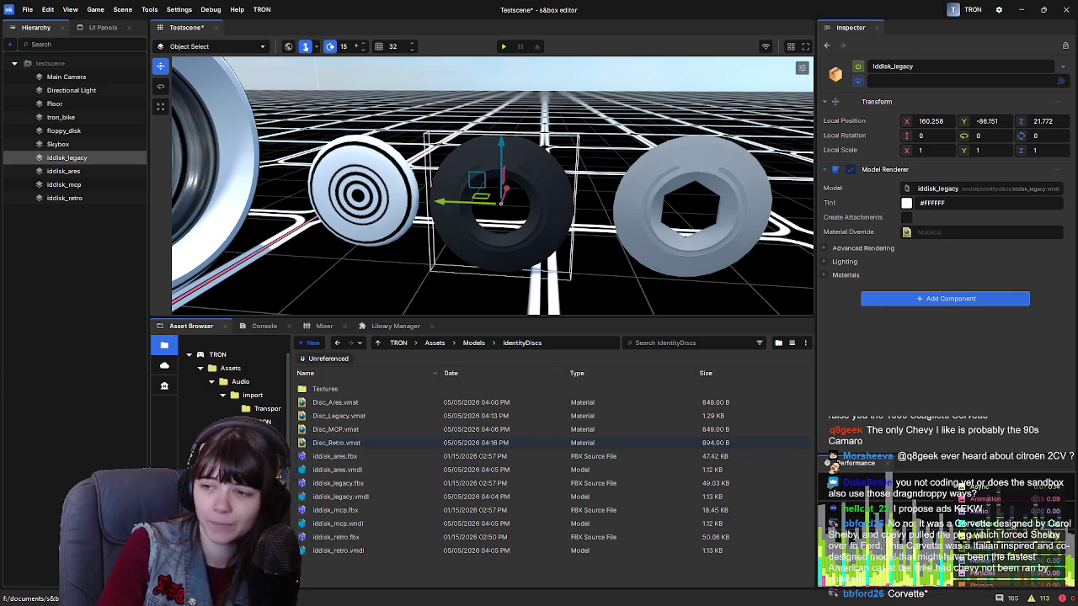
left_click(657, 253)
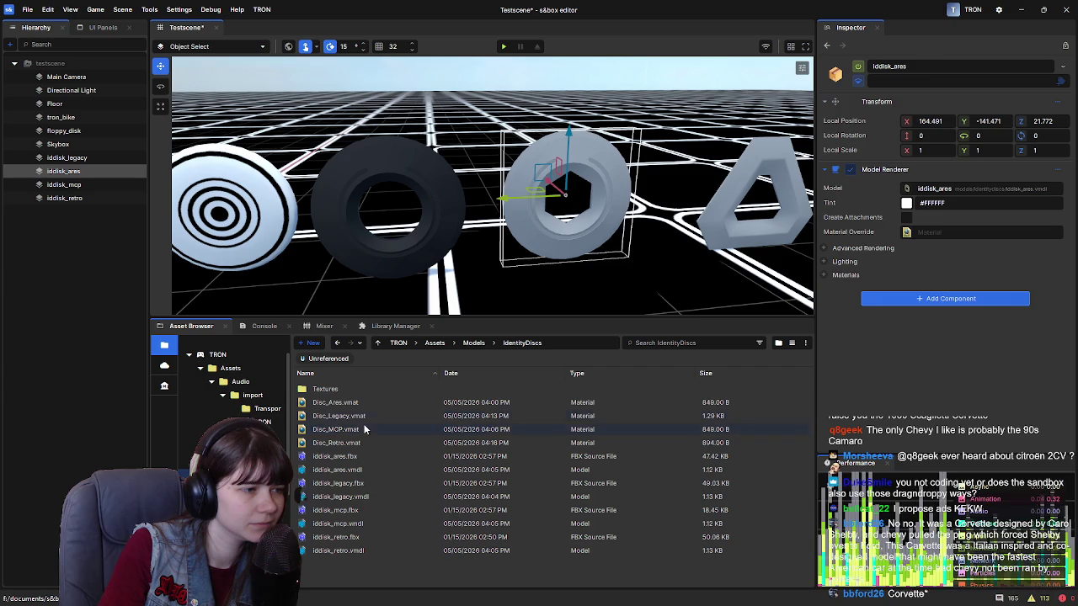
left_click(361, 402)
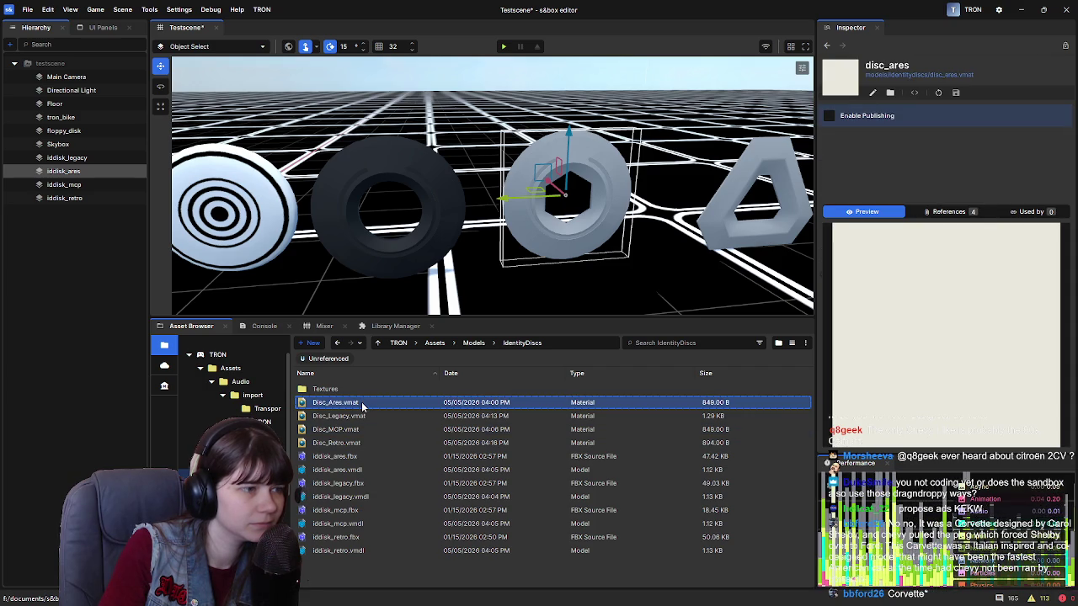
double_click(361, 402)
mouse_move(838, 50)
left_mouse_down()
mouse_move(912, 71)
mouse_move(1077, 76)
left_mouse_up()
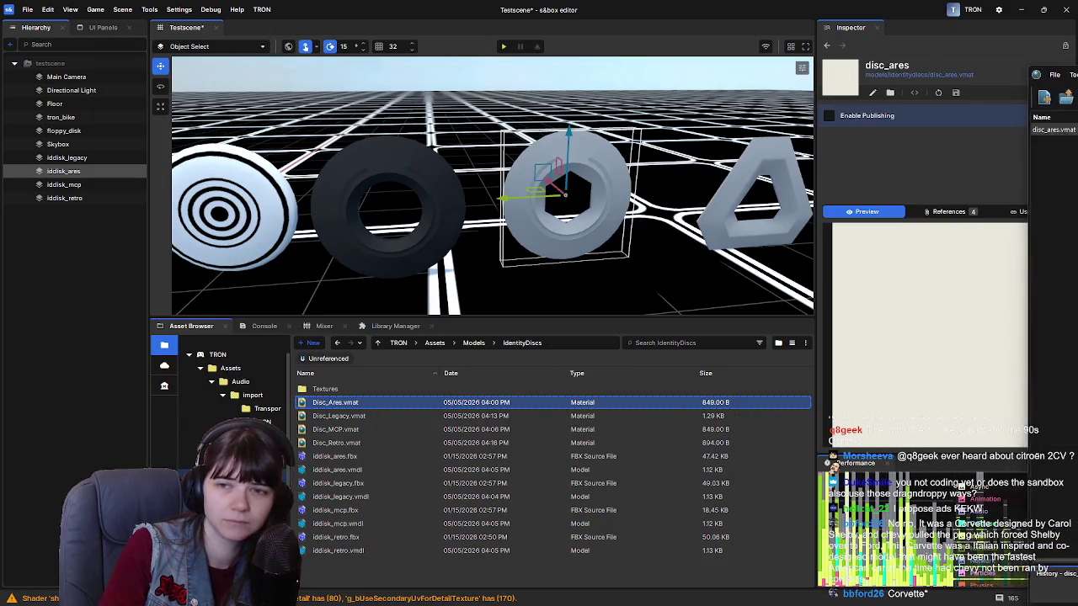
double_click(352, 388)
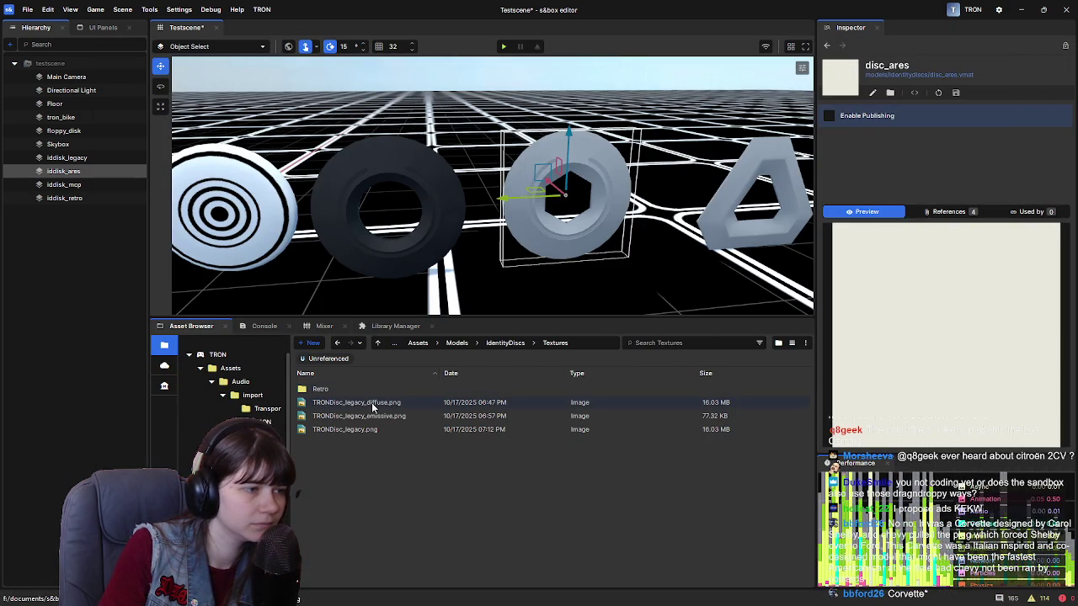
double_click(374, 389)
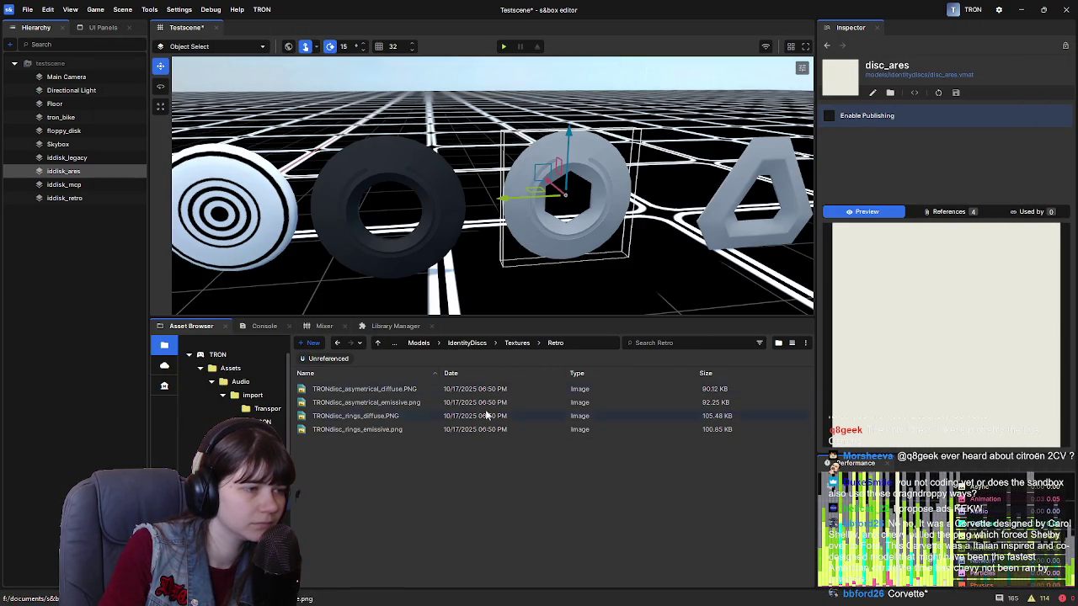
left_click(514, 346)
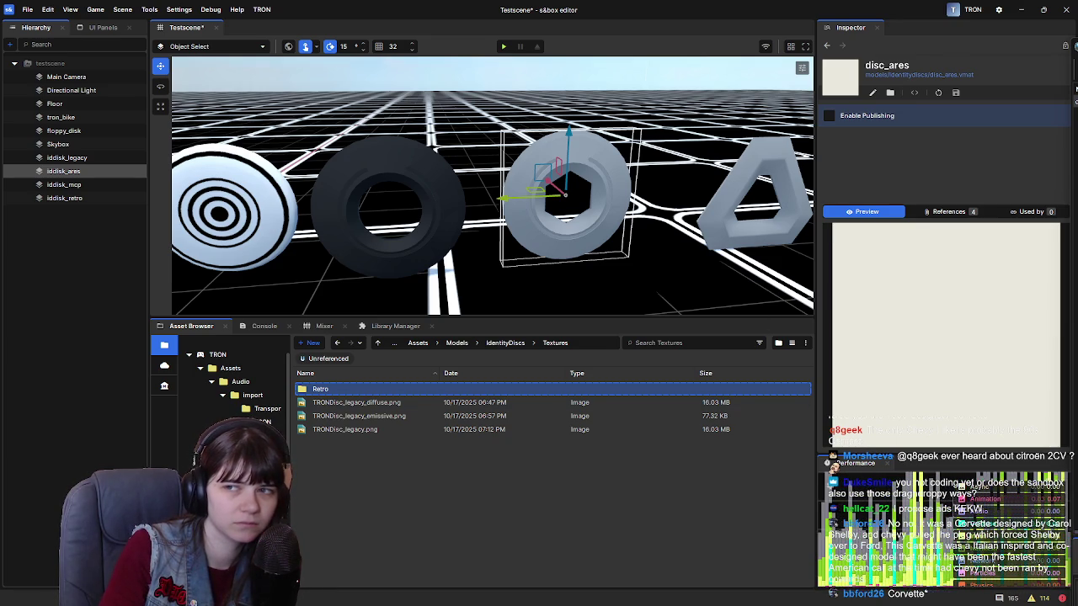
double_click(841, 76)
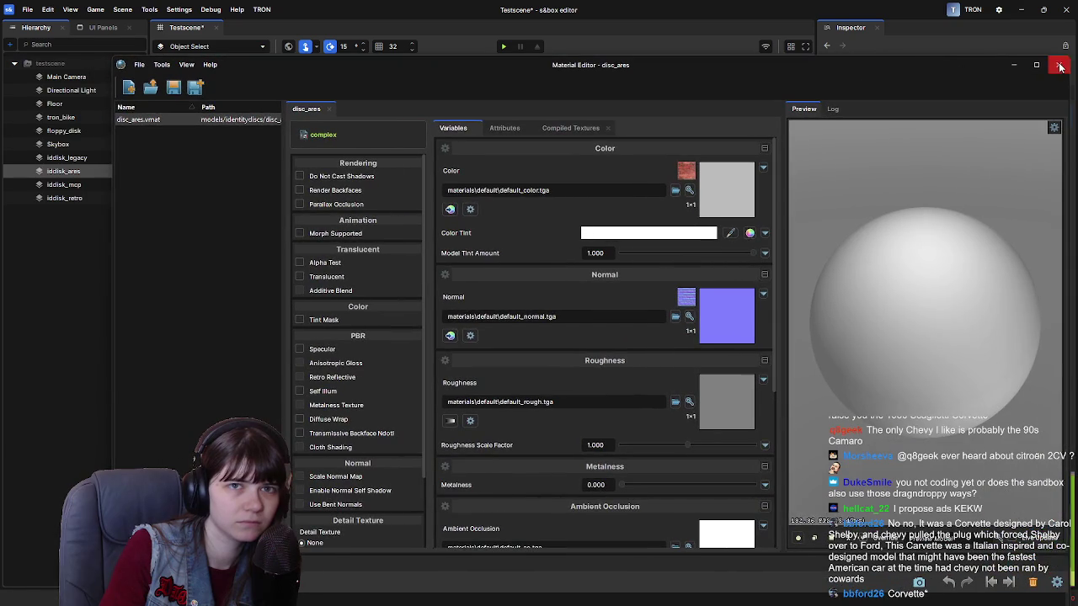
left_click(1057, 68)
left_click_drag(668, 295, 636, 292)
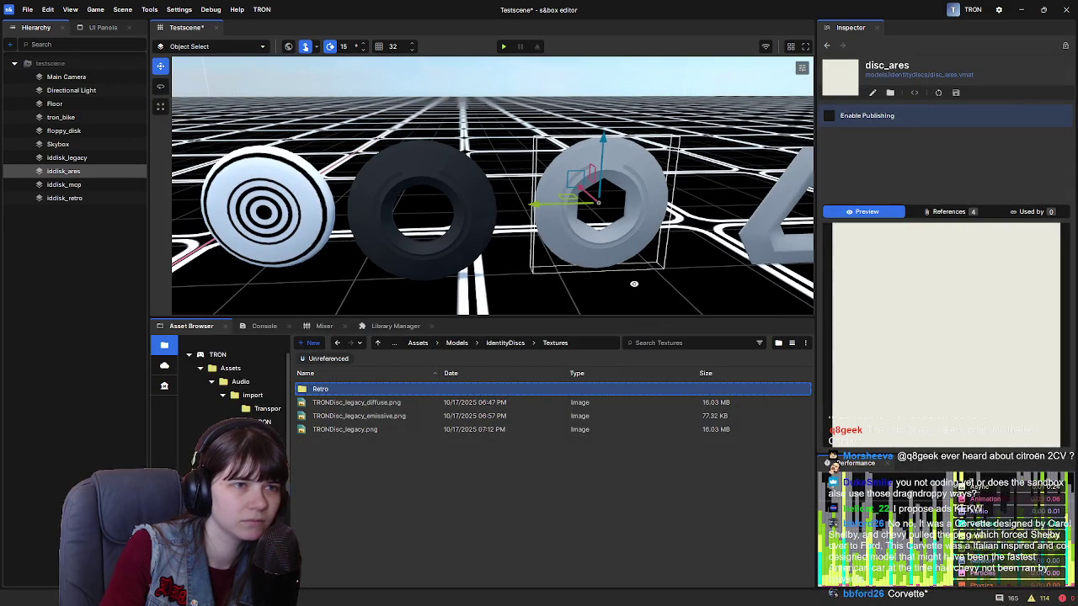
left_click(565, 232)
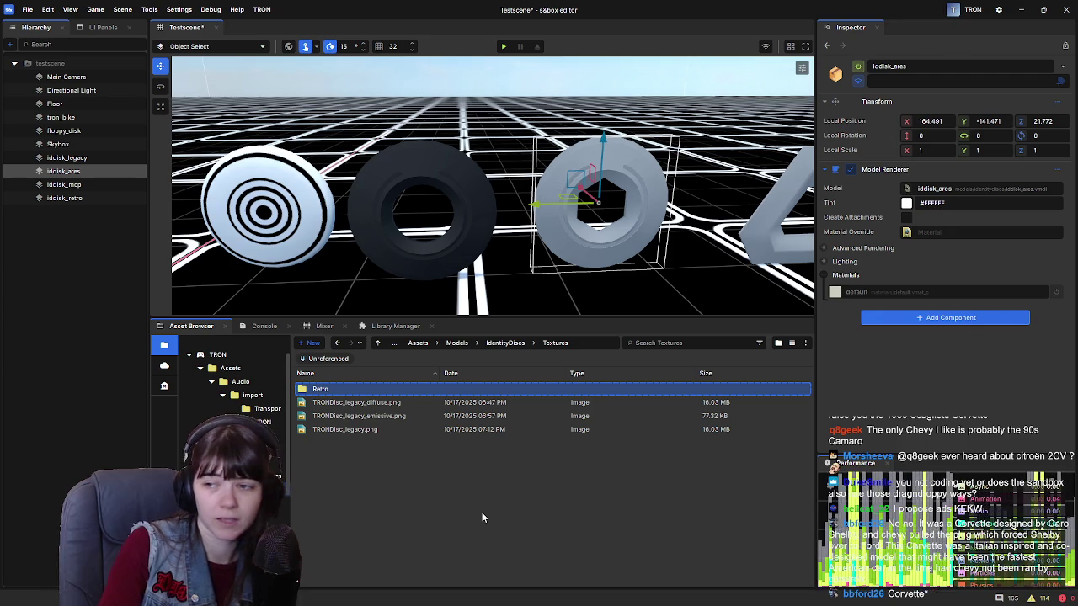
left_click(505, 343)
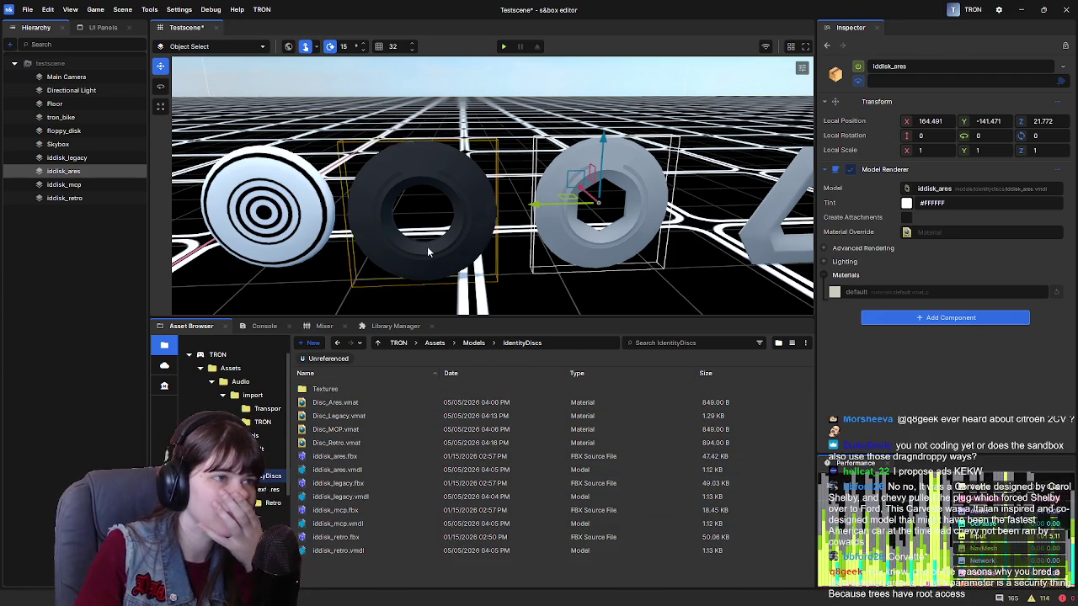
left_click_drag(429, 246, 467, 245)
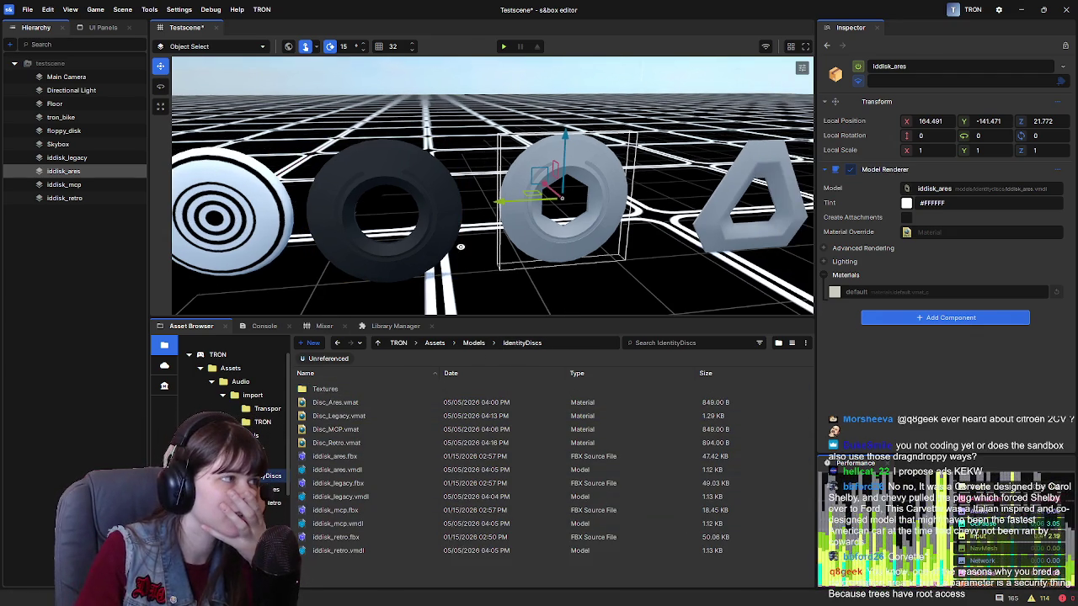
left_click(719, 218)
left_click_drag(343, 431, 905, 293)
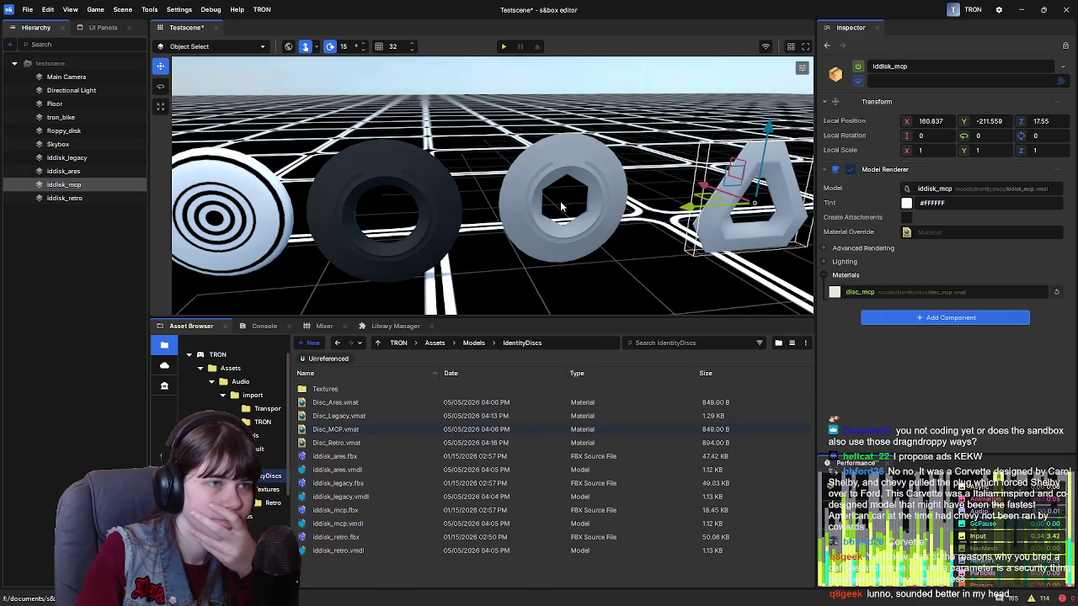
Select the ares, legacy and retro discs in turn to check their materials.
left_click(514, 195)
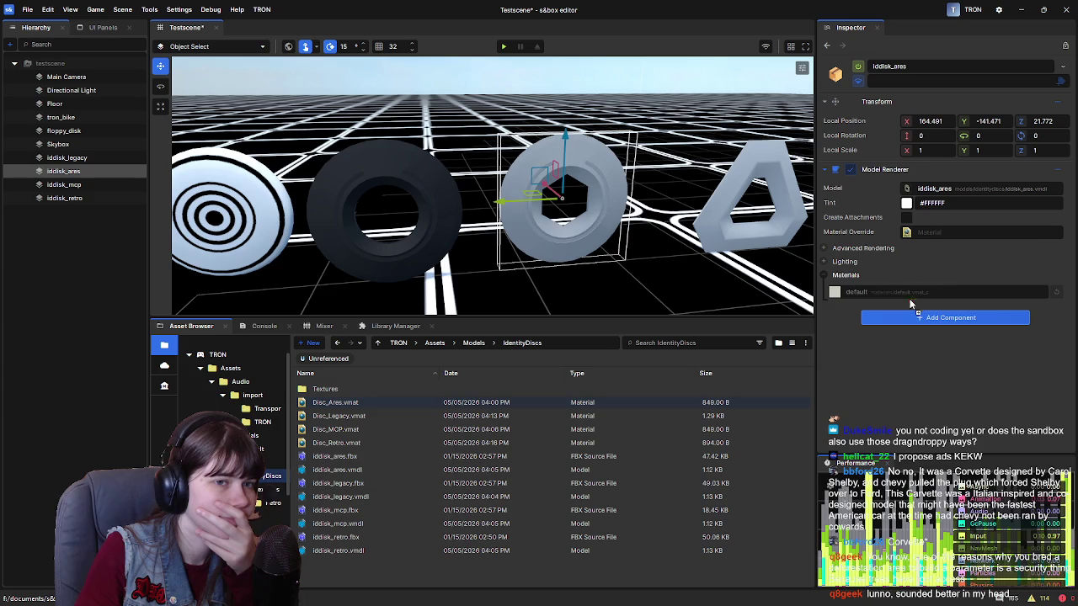
left_click_drag(909, 301, 910, 295)
left_click(437, 164)
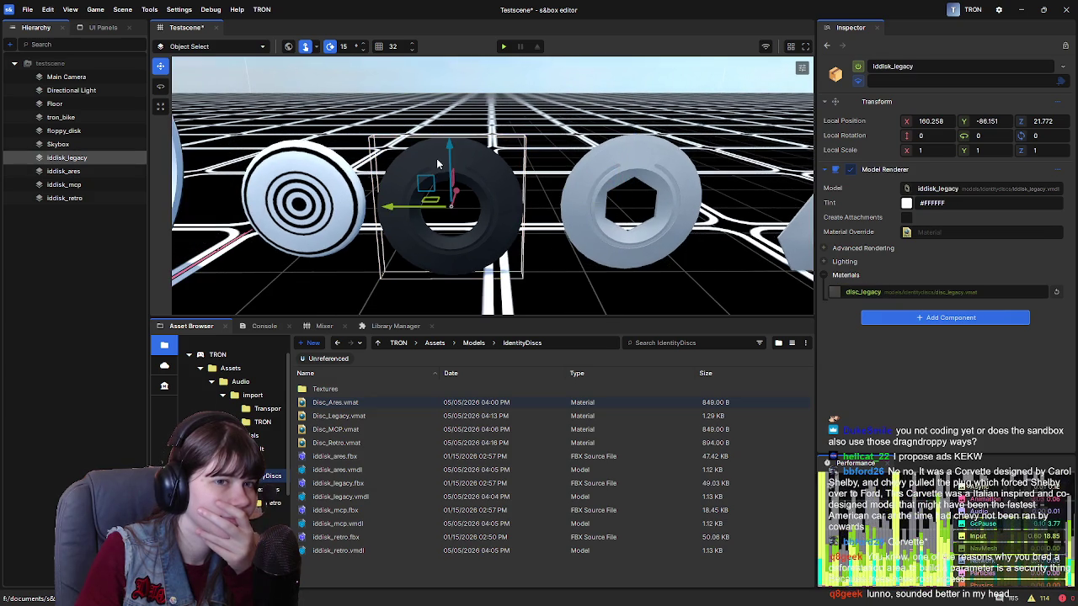
left_click(296, 166)
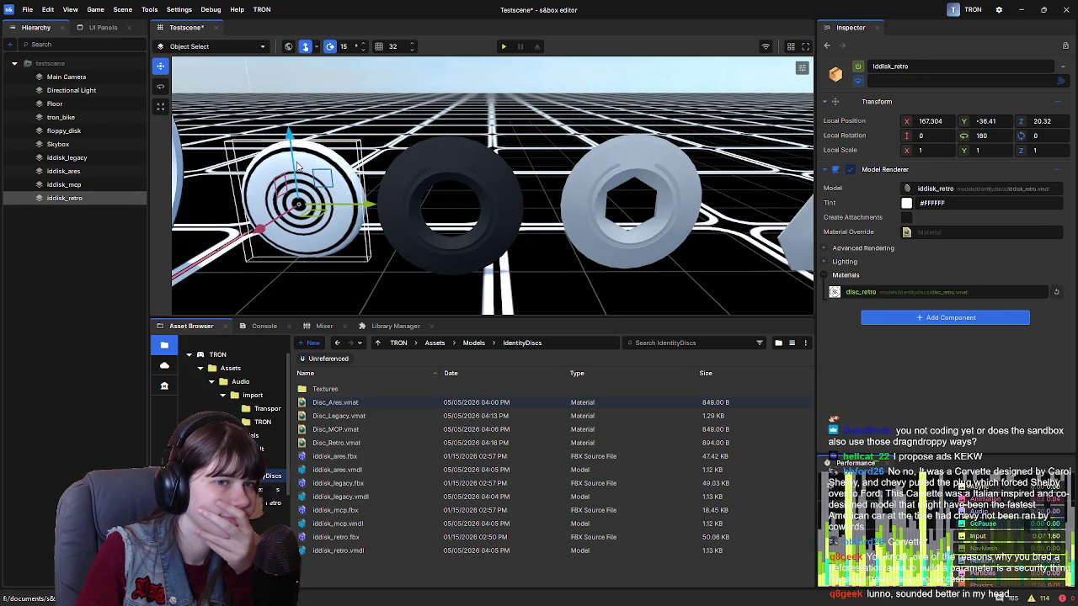
Orbit the view, then bring the YouTube browser window up full screen.
left_click_drag(388, 206, 409, 182)
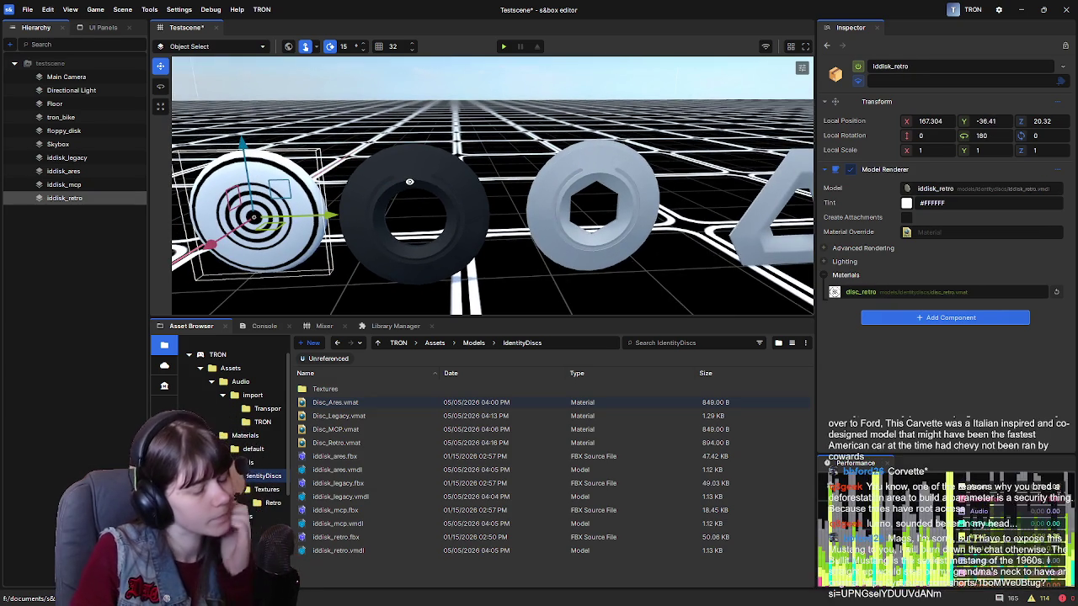
scroll(409, 182, "down", 4)
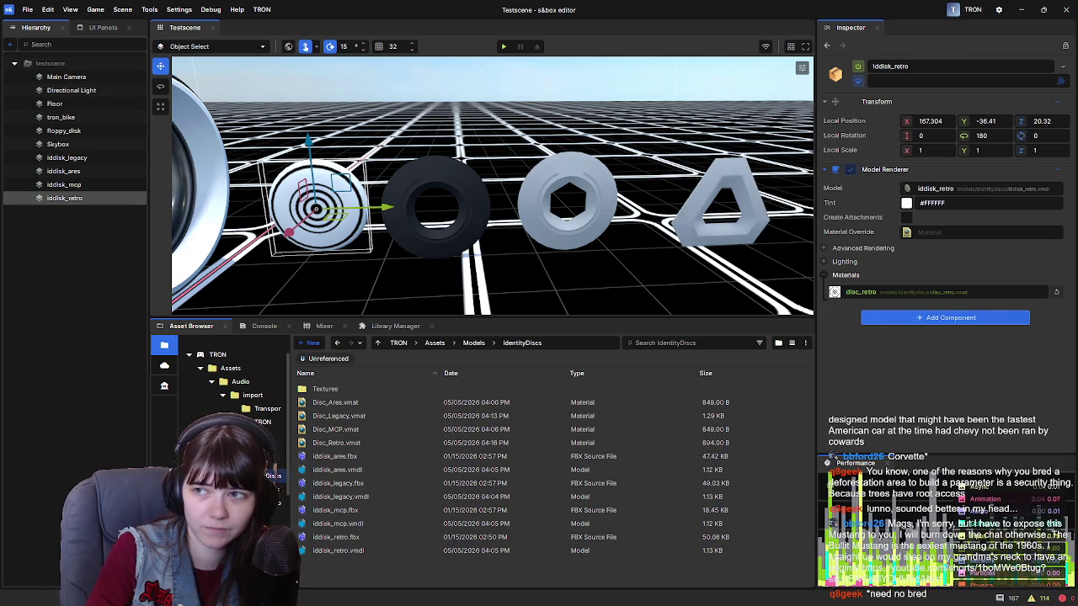
left_click_drag(1077, 328, 961, 329)
double_click(961, 329)
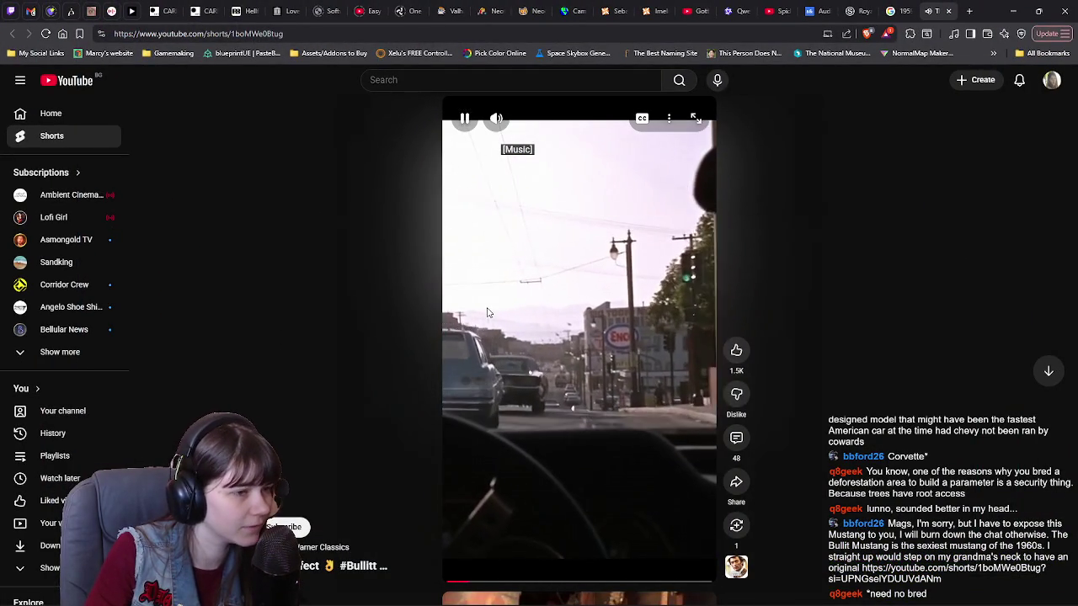
Pause the Bullitt Short, show its comments, skip ahead and watch briefly, then return to s&box.
key("space")
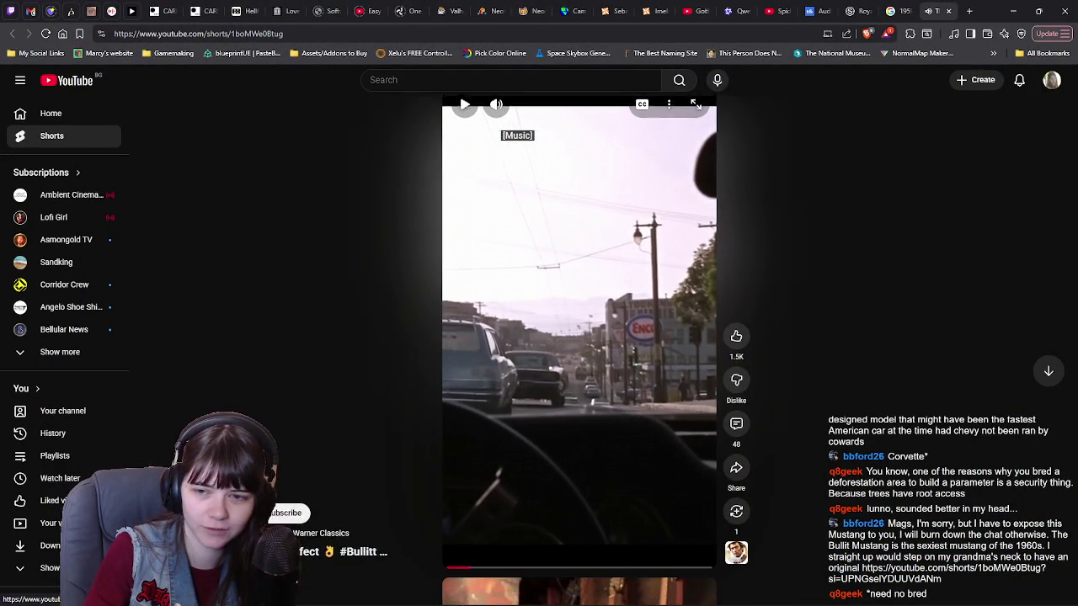
scroll(221, 401, "down", 1)
scroll(227, 383, "up", 1)
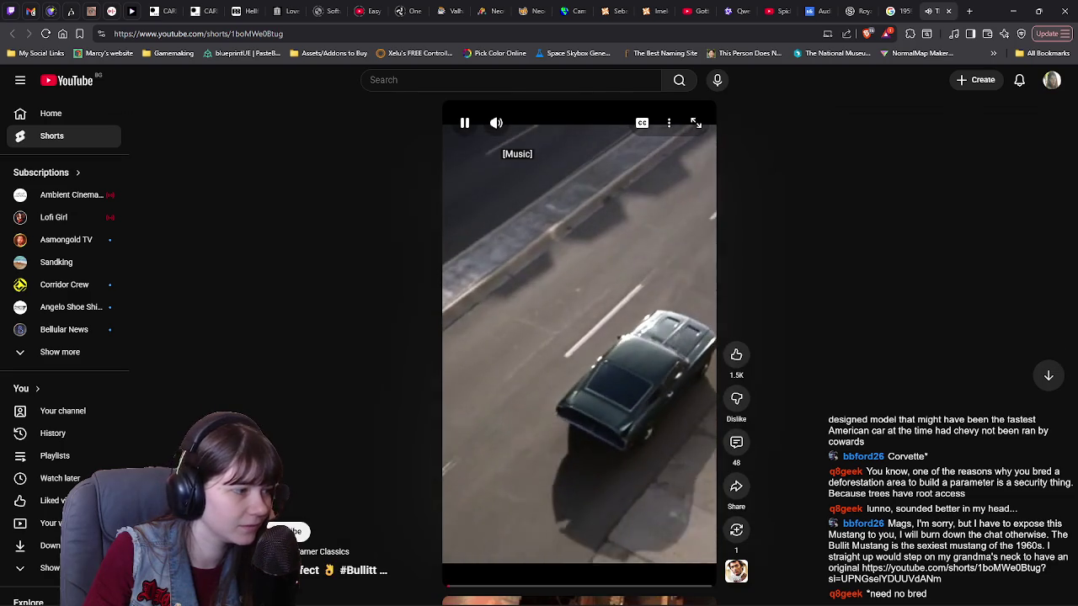
left_click(623, 371)
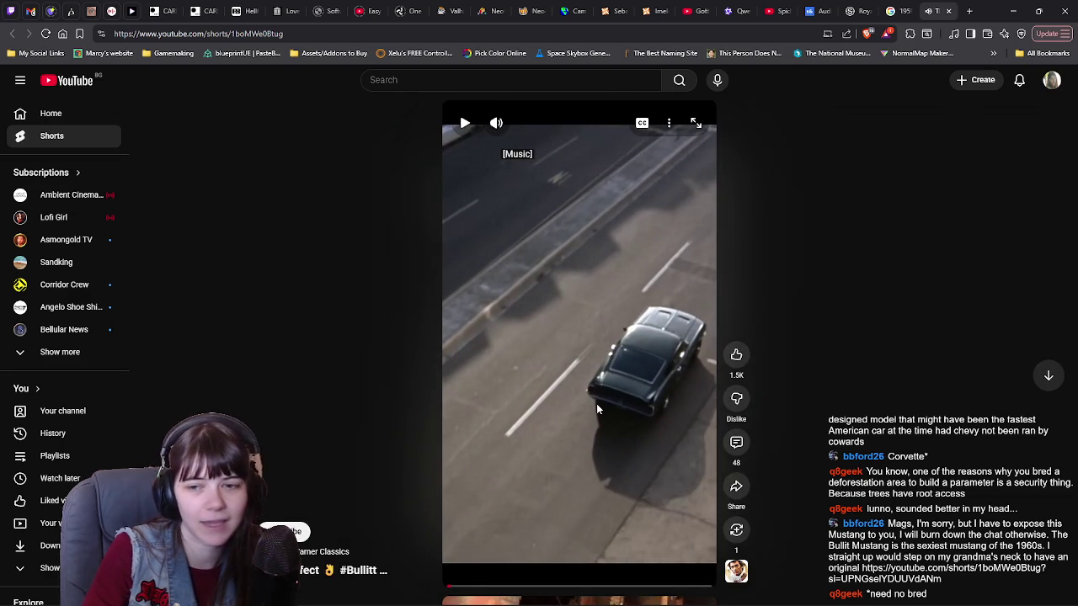
left_click(734, 442)
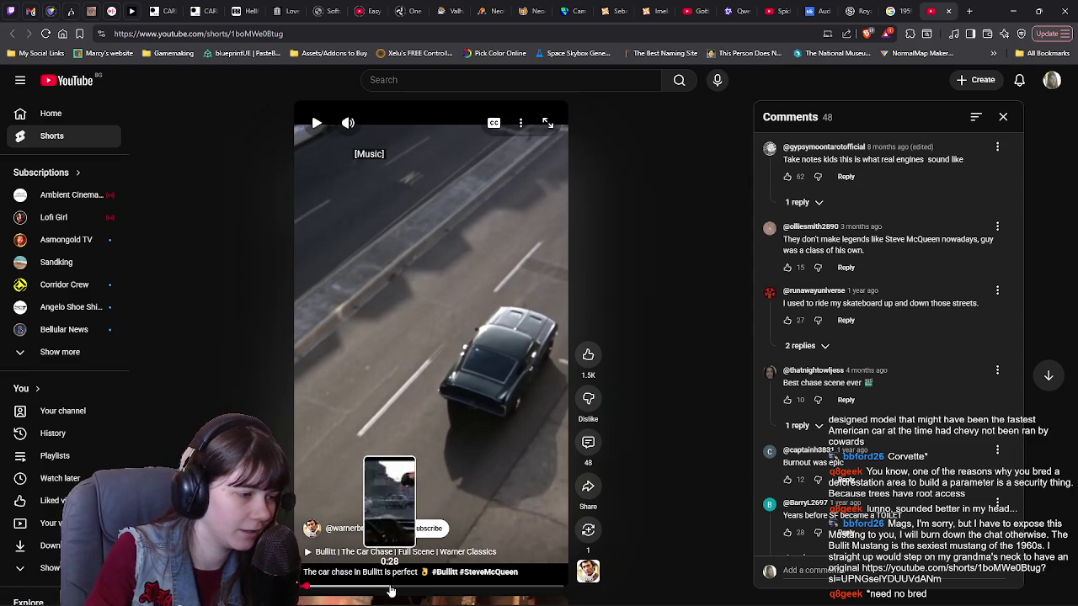
left_click(389, 584)
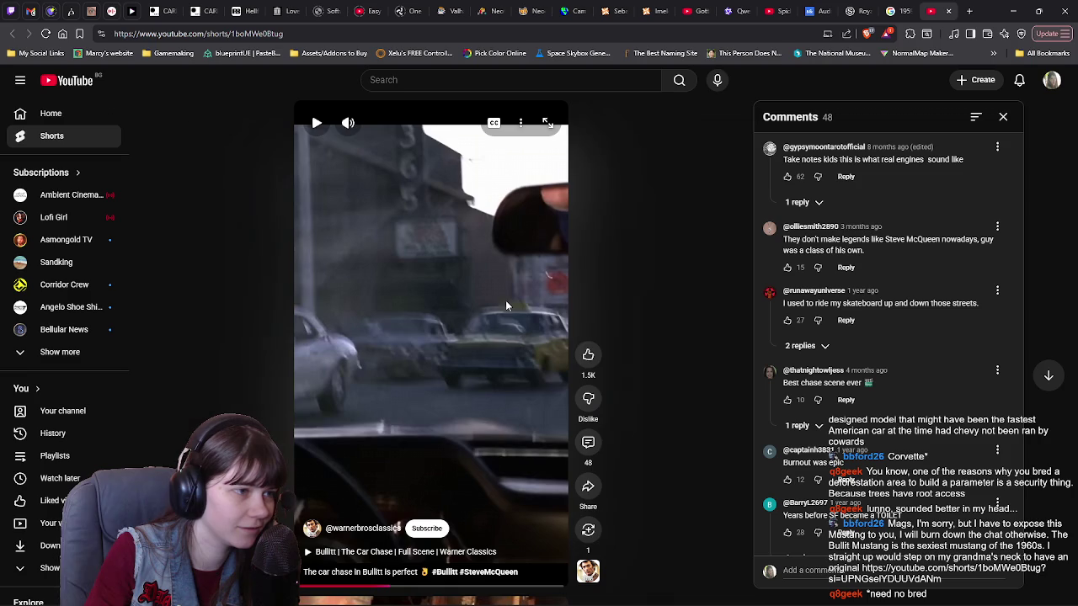
left_click(475, 280)
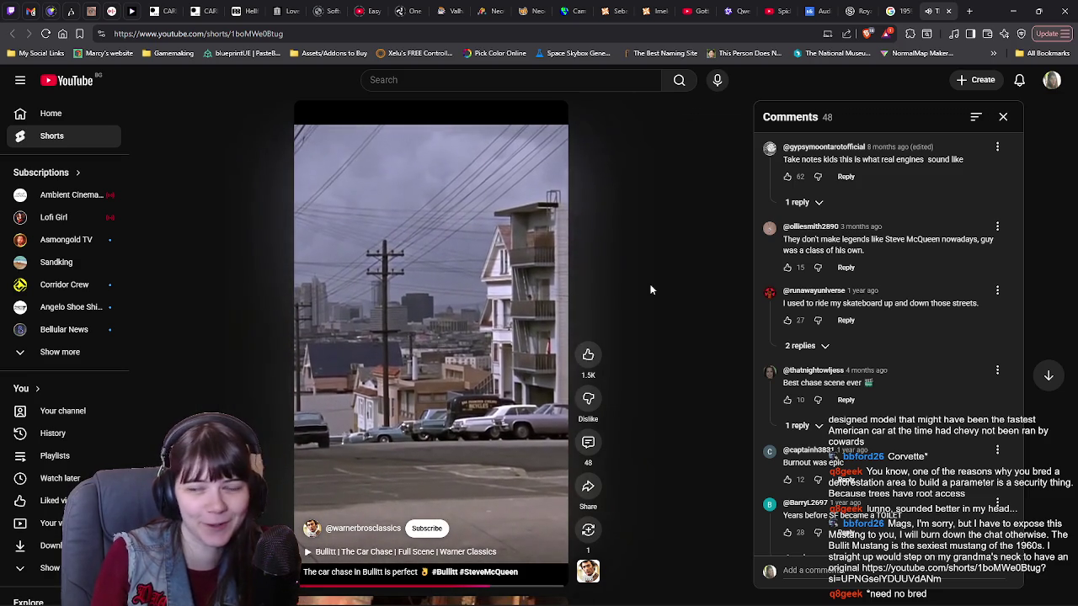
left_click(540, 290)
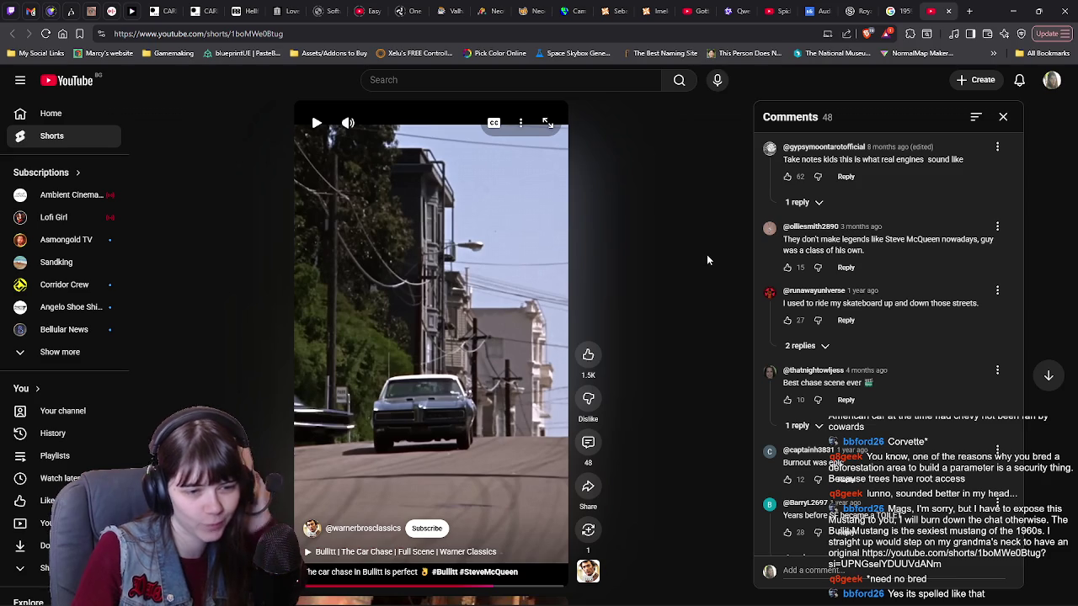
key("alt+Tab")
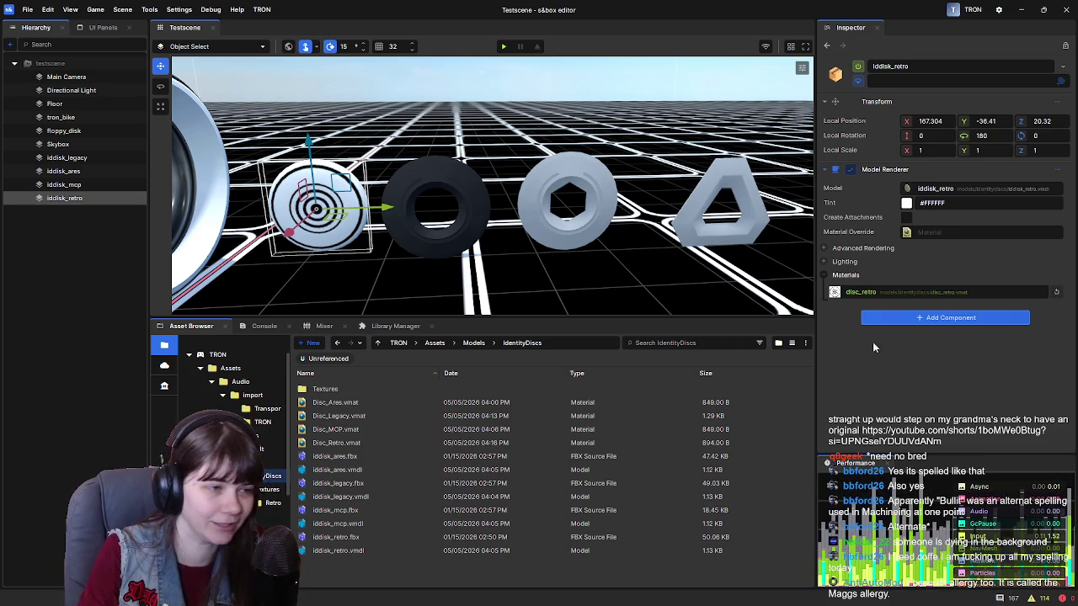
Navigate from IdentityDiscs up through Models to the TRON project root and open Assets.
left_click(473, 343)
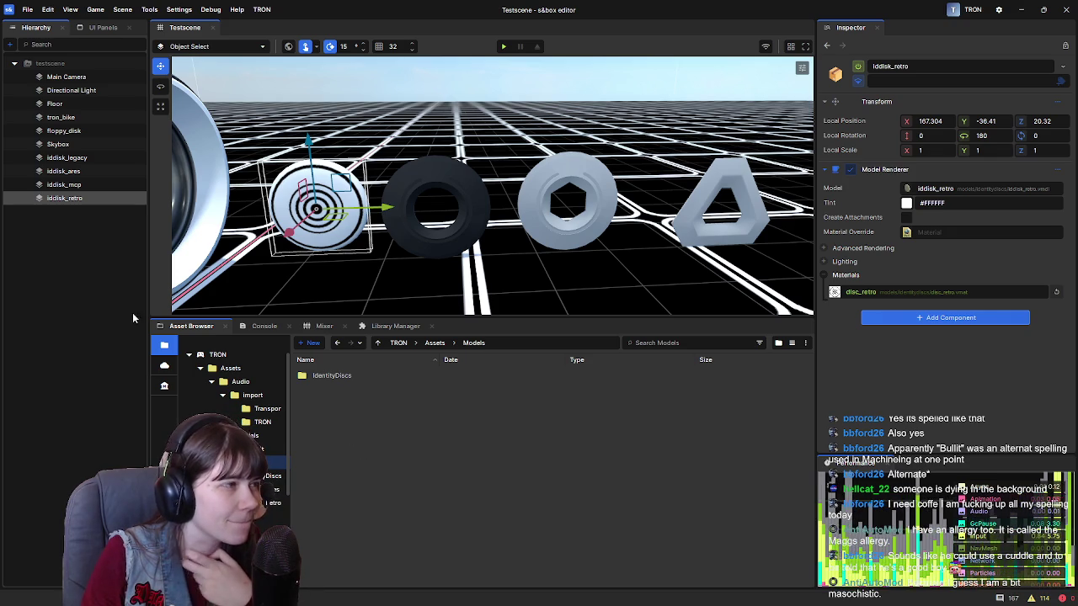
double_click(383, 379)
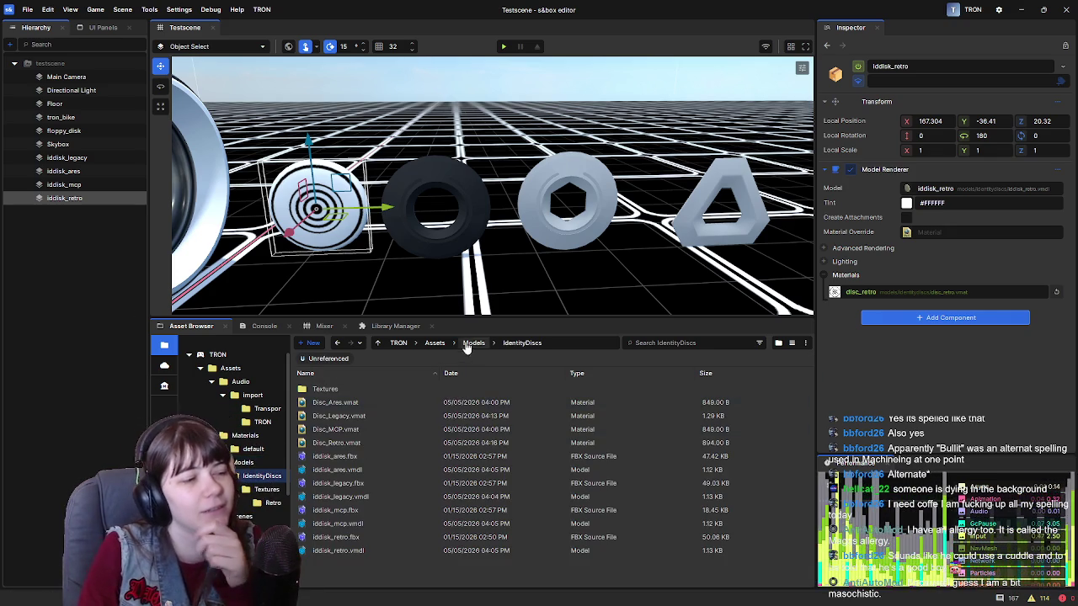
left_click(473, 342)
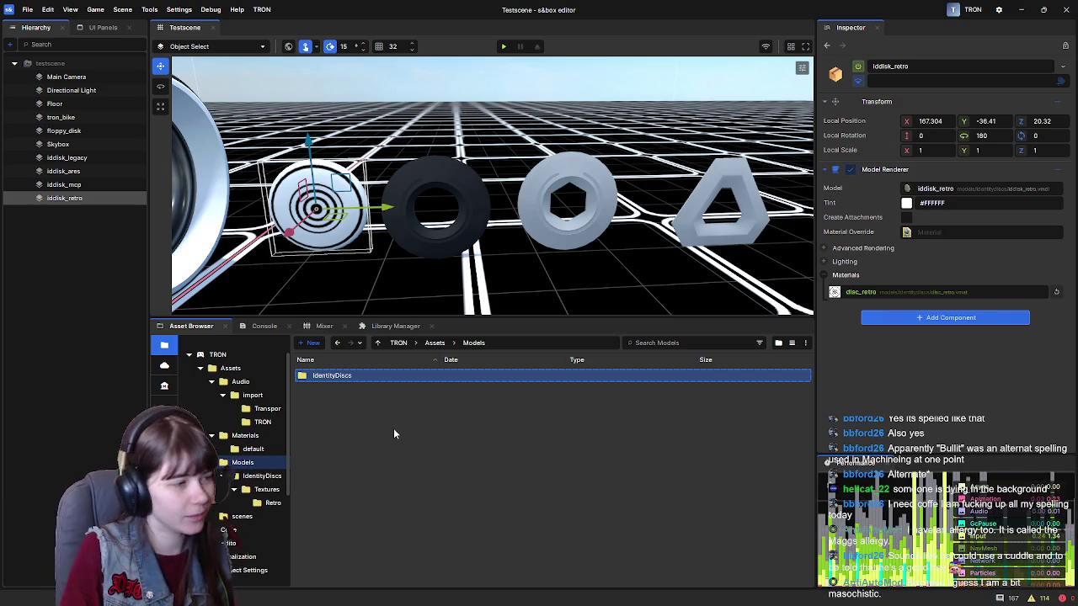
left_click(435, 343)
left_click(398, 342)
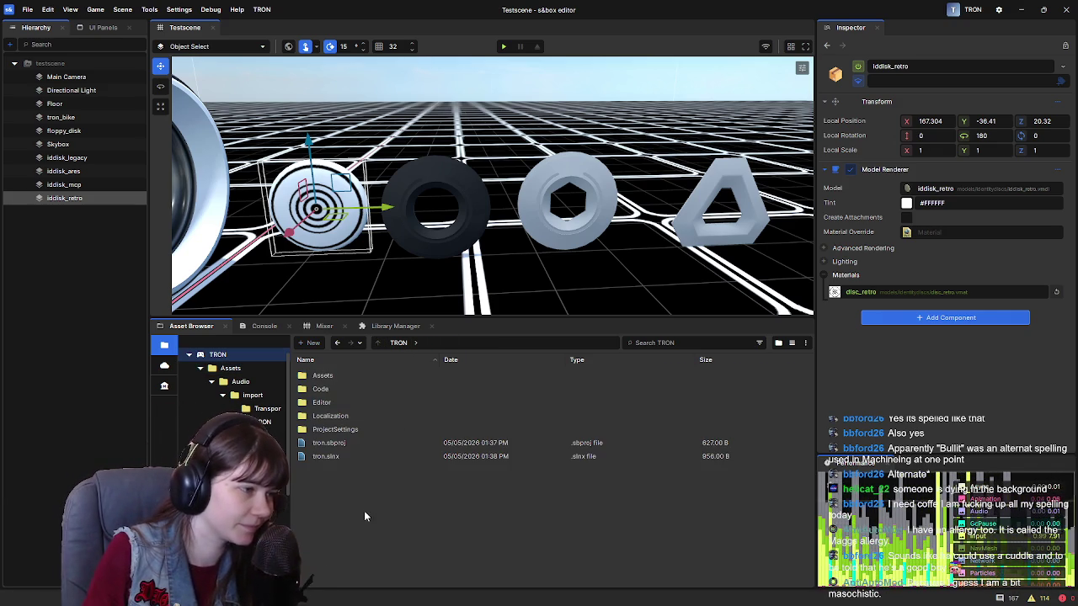
double_click(337, 375)
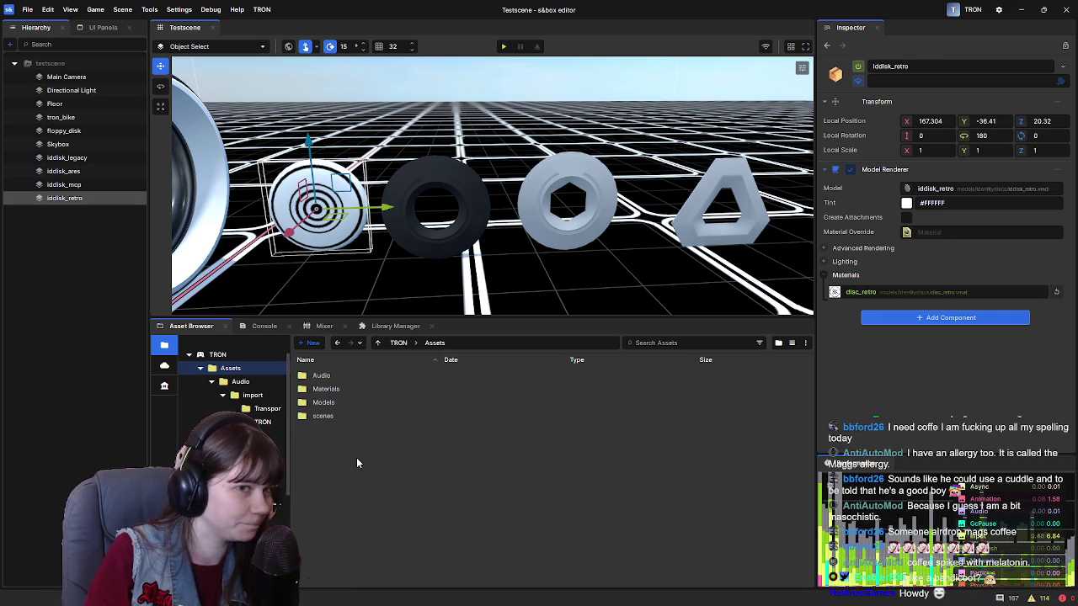
Bring the tron bike and disc row into view, selecting iddisk_legacy then clearing the selection.
mouse_move(246, 284)
left_mouse_down()
mouse_move(626, 267)
mouse_move(506, 269)
mouse_move(655, 245)
left_mouse_up()
mouse_move(479, 257)
left_mouse_down()
mouse_move(433, 272)
mouse_move(442, 272)
left_mouse_up()
left_click(55, 242)
left_click(391, 217)
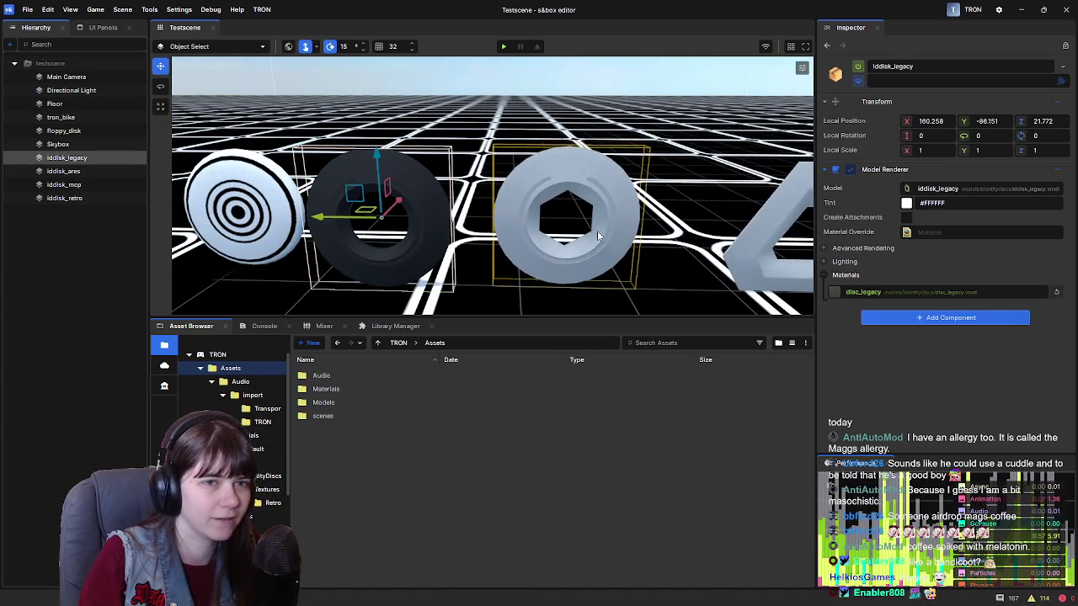
mouse_move(588, 230)
left_mouse_down()
mouse_move(597, 224)
mouse_move(588, 224)
left_mouse_up()
left_click(71, 232)
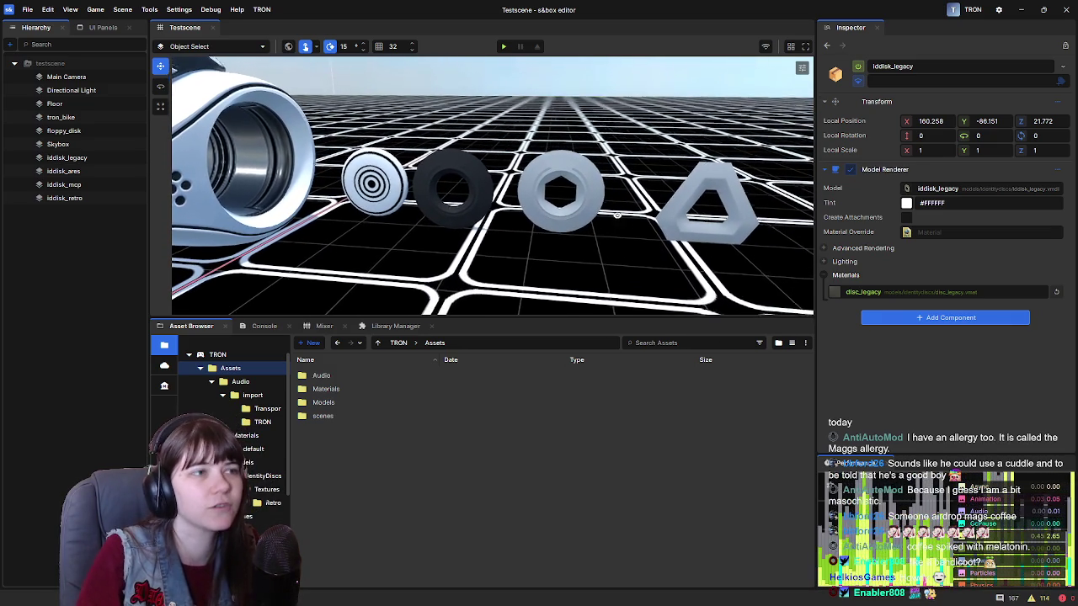
Show the Hierarchy's context menu with its Create submenu expanded.
right_click(617, 228)
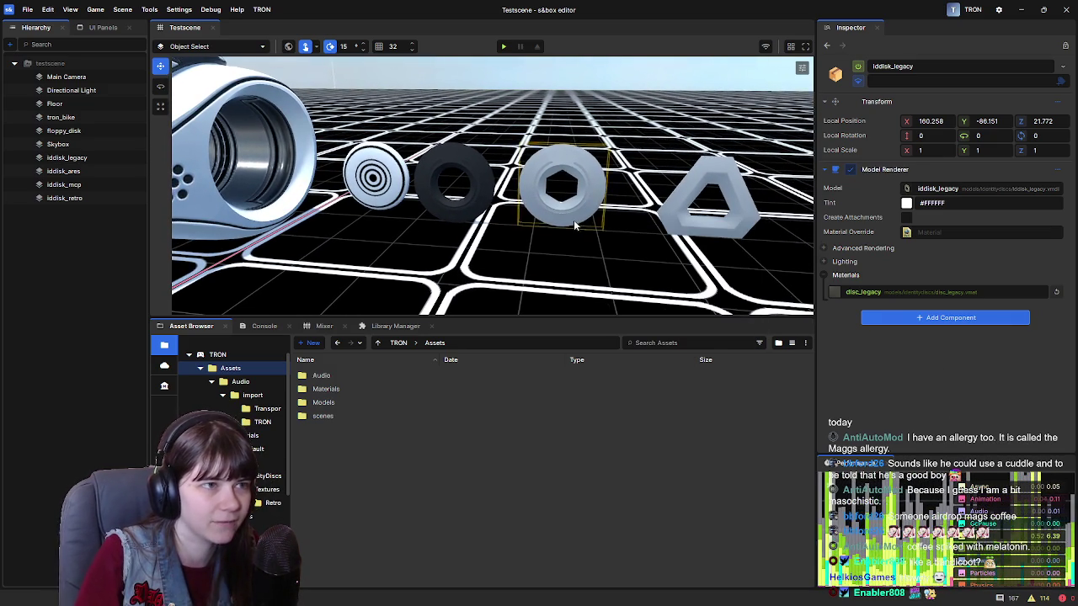
left_click_drag(573, 219, 575, 224)
right_click(575, 224)
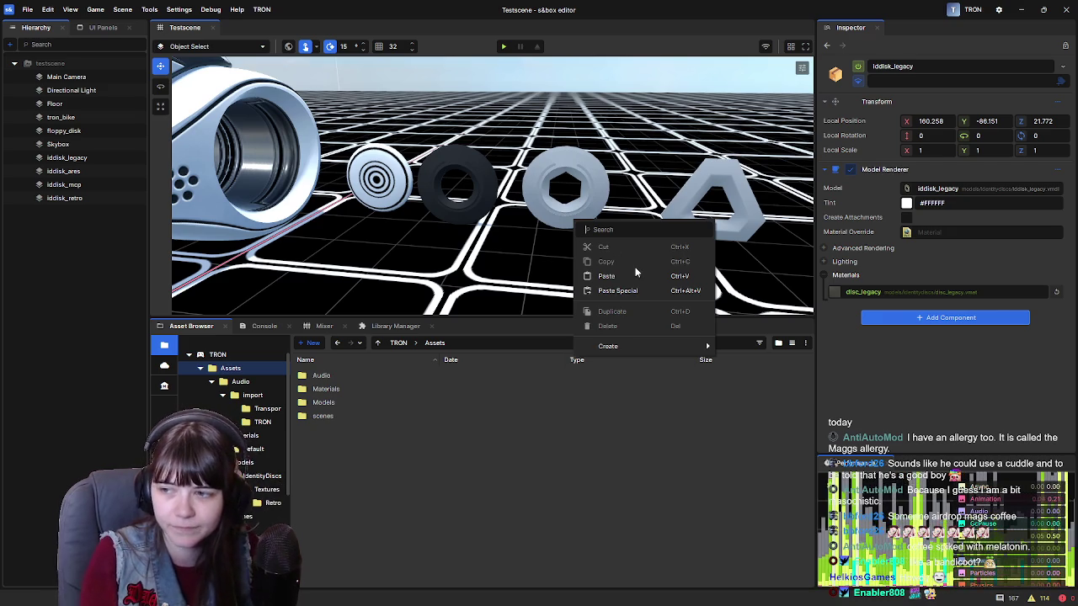
left_click(38, 298)
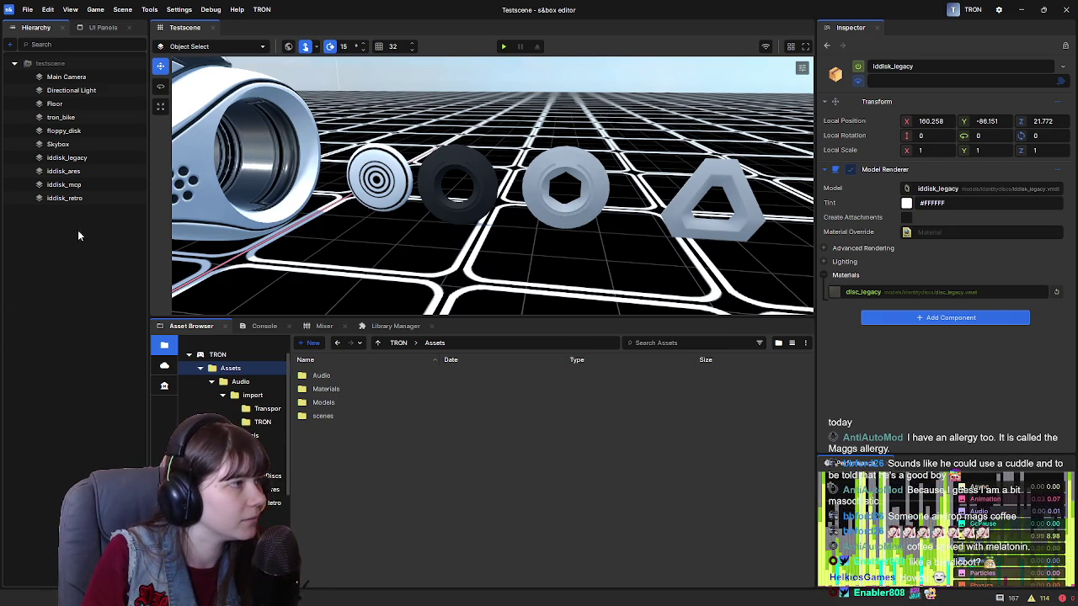
right_click(59, 243)
mouse_move(144, 423)
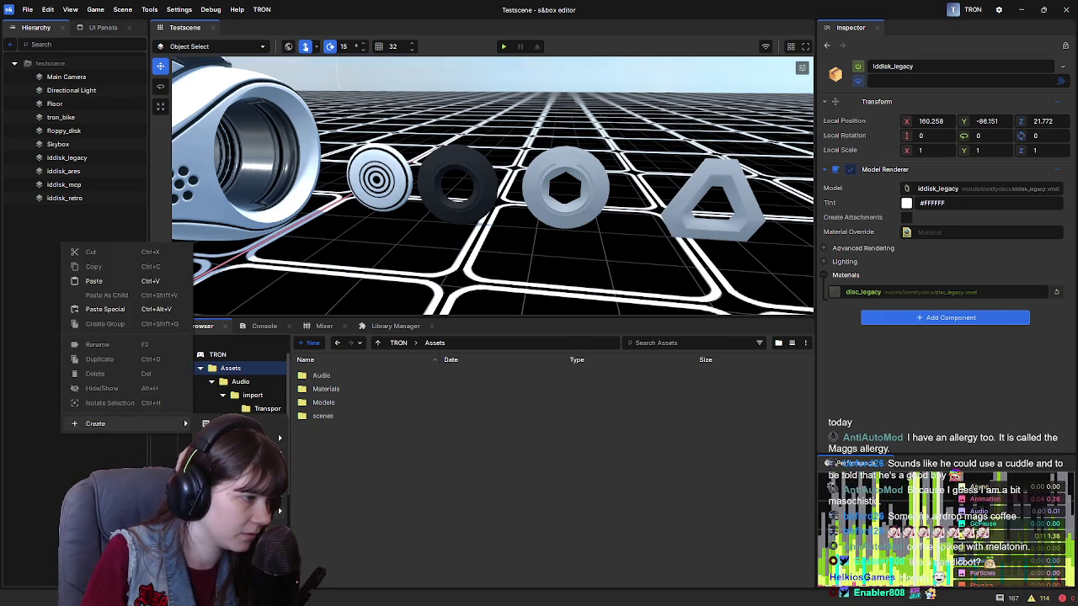
mouse_move(245, 481)
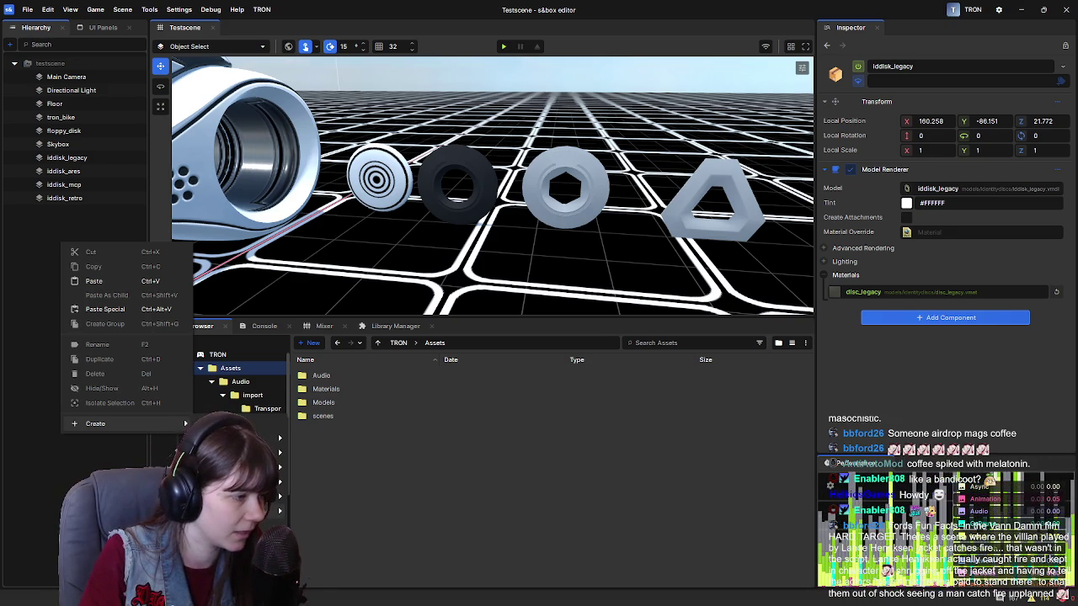
Create a Player Controller and place it beside the tron bike at 21.426, -87.533, 0.455.
left_click(347, 443)
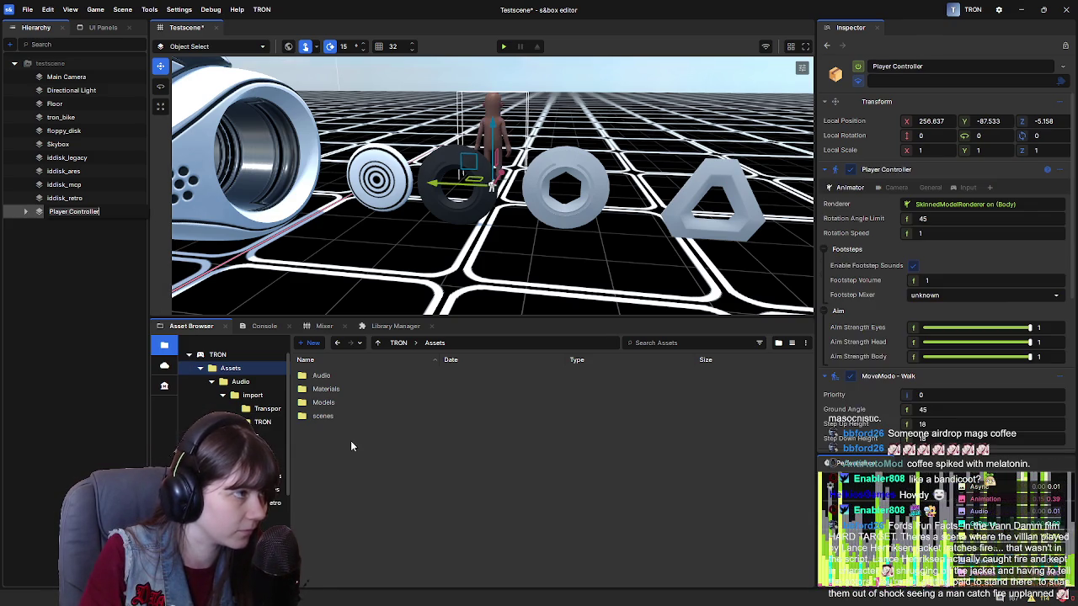
key("Return")
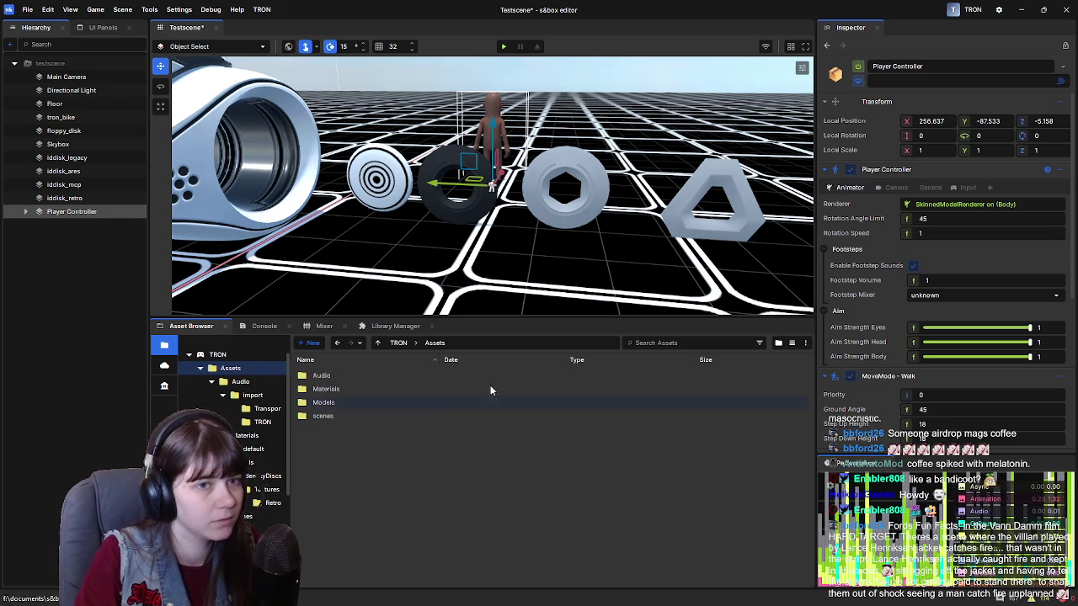
mouse_move(628, 227)
left_mouse_down()
mouse_move(549, 218)
mouse_move(662, 221)
left_mouse_up()
left_click_drag(474, 231, 477, 214)
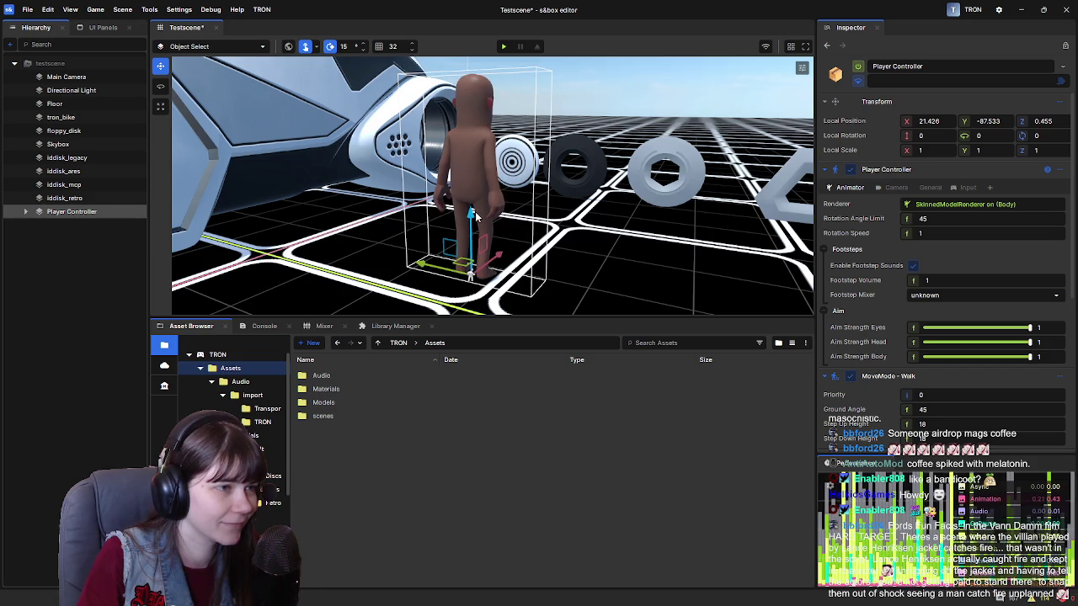
left_click_drag(654, 235, 662, 238)
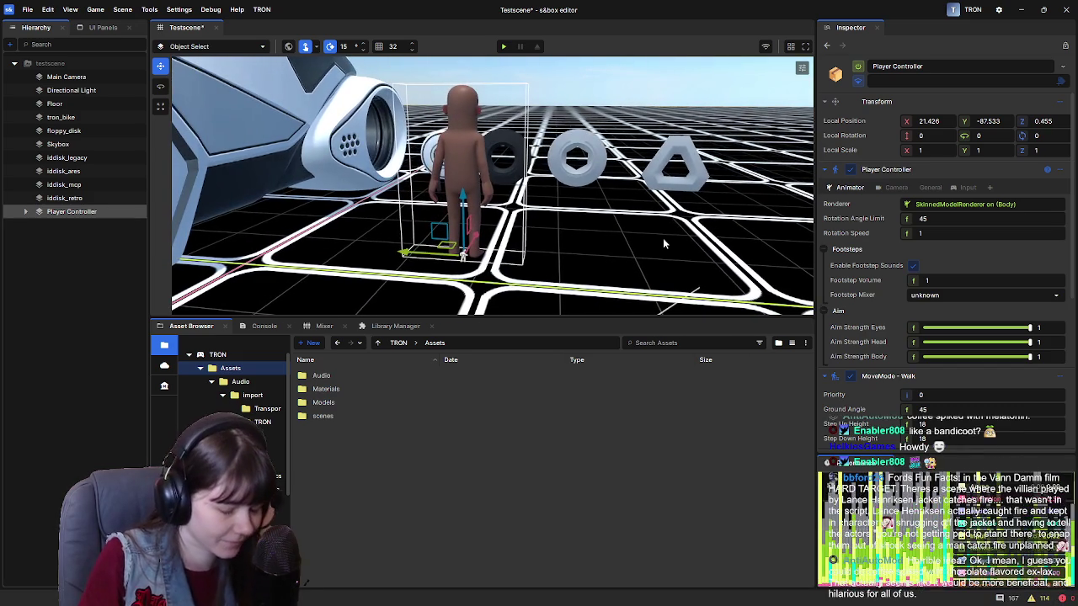